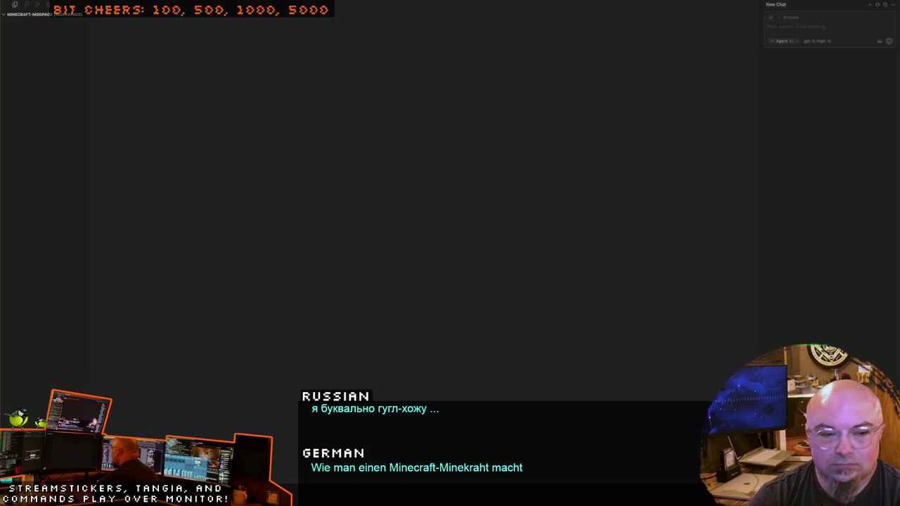
# Step: Search Google for 'how to make a minecraft modpack' in a new incognito window
pyautogui.press('super+shift+n')
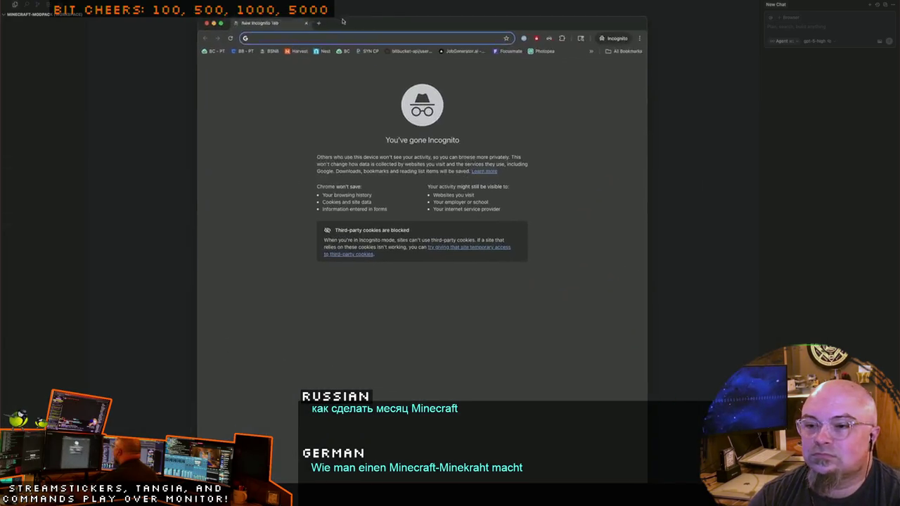
pyautogui.write('how to make')
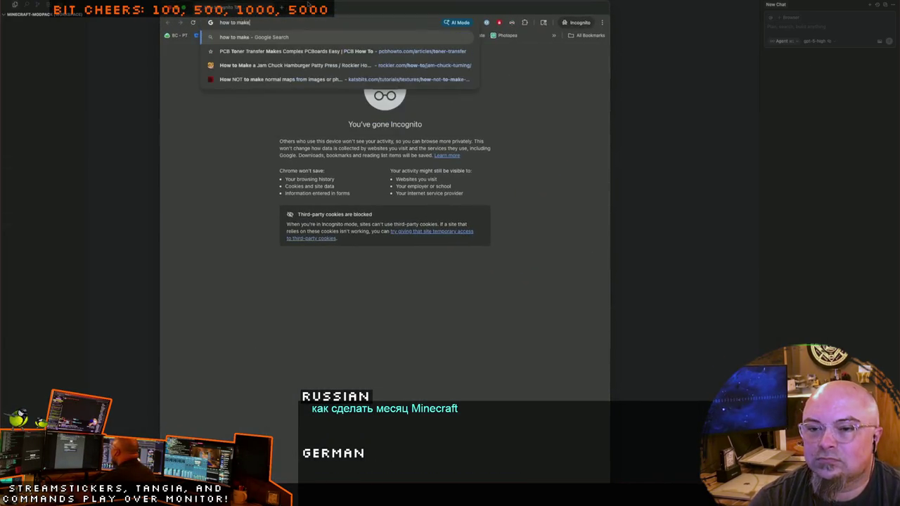
pyautogui.write(' a minecraft modpack')
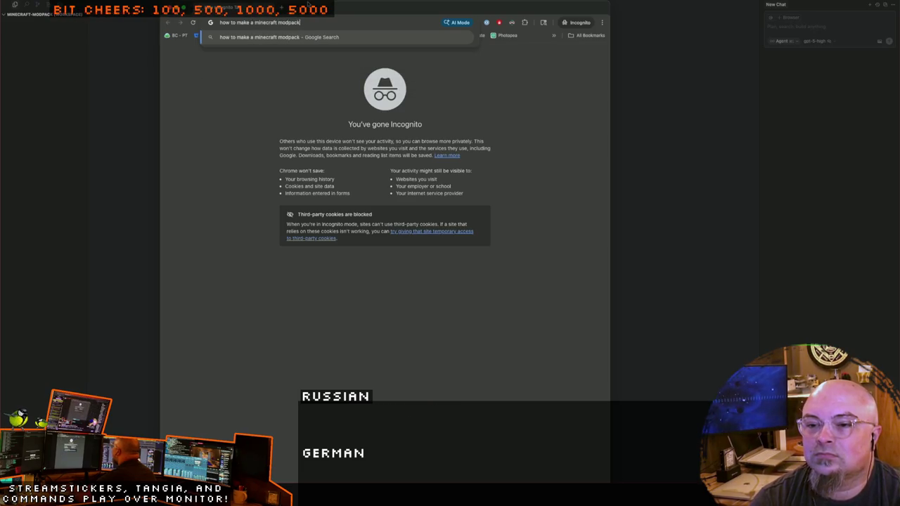
pyautogui.press('Return')
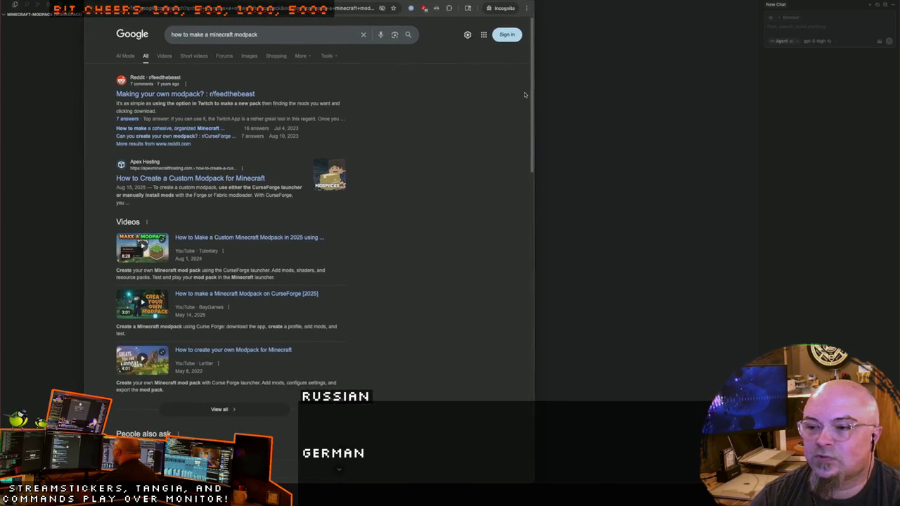
# Step: Widen the browser window and open the Apex Hosting custom modpack guide in a new tab
pyautogui.moveTo(532, 93); pyautogui.dragTo(754, 93)
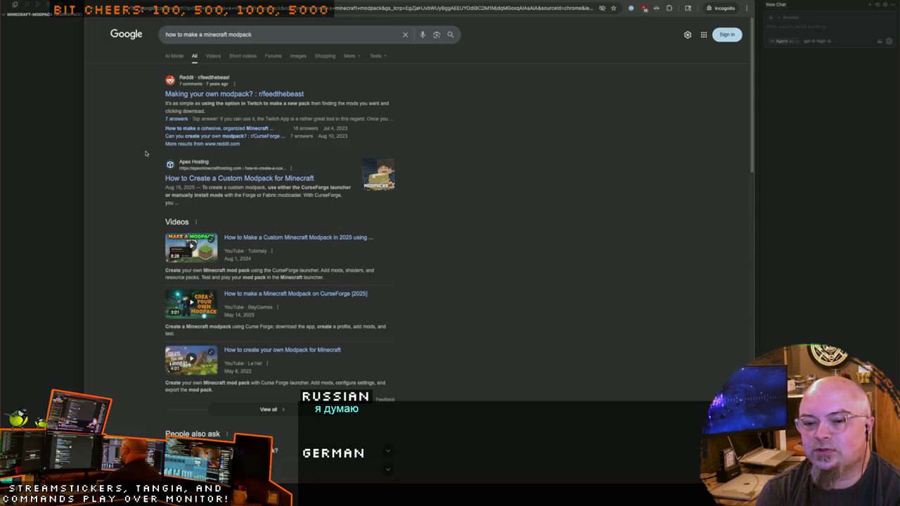
pyautogui.rightClick(218, 180)
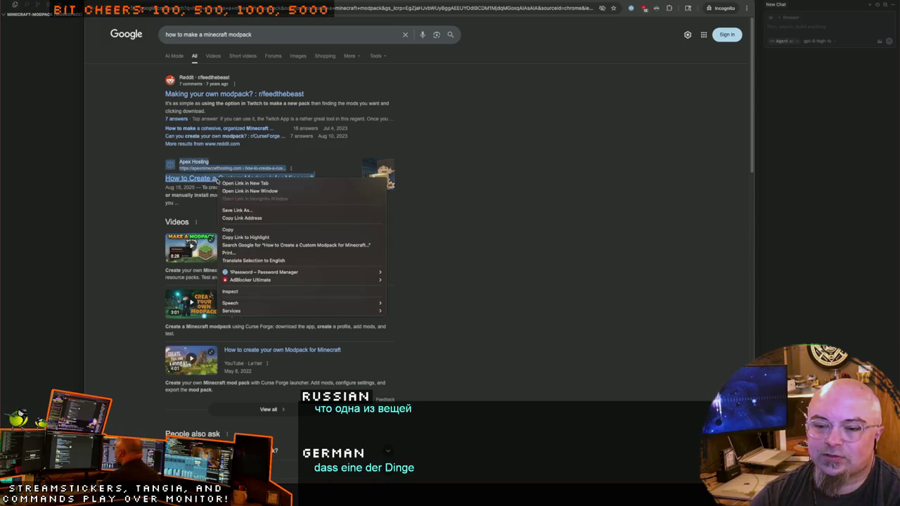
pyautogui.click(245, 183)
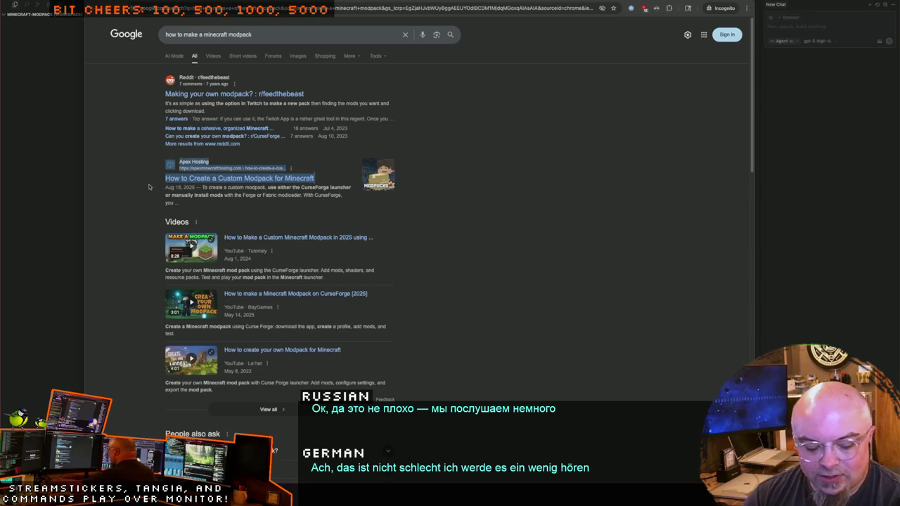
pyautogui.click(305, 154)
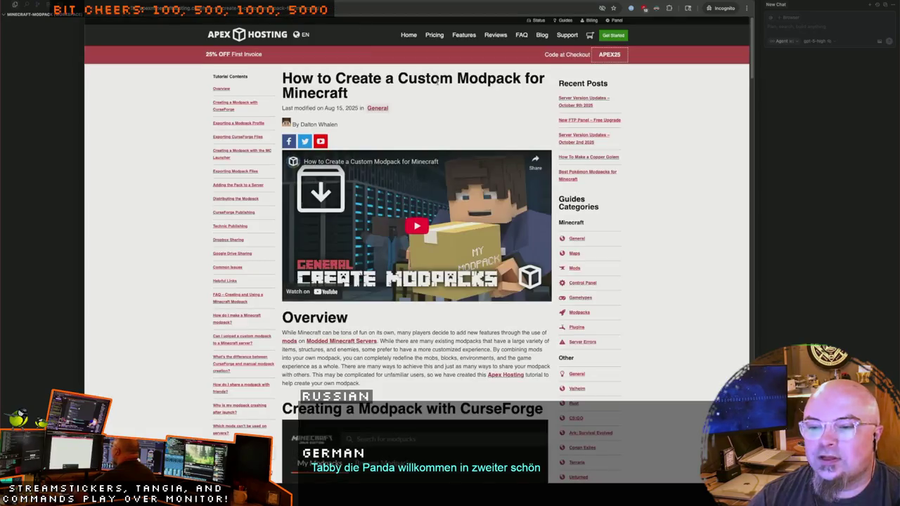
# Step: Skim the Apex Hosting guide down to its sharing sections, then return to the Google results
pyautogui.scroll(-2, 173, 147)
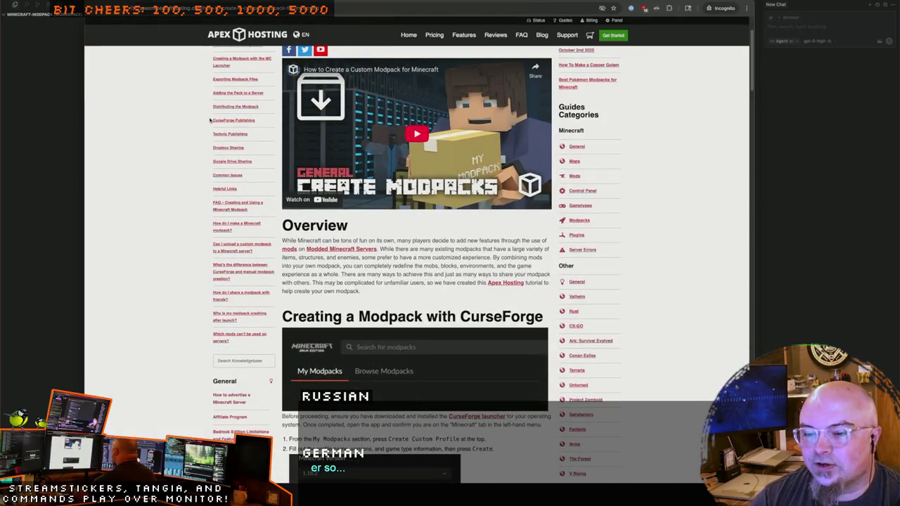
pyautogui.scroll(-2, 187, 144)
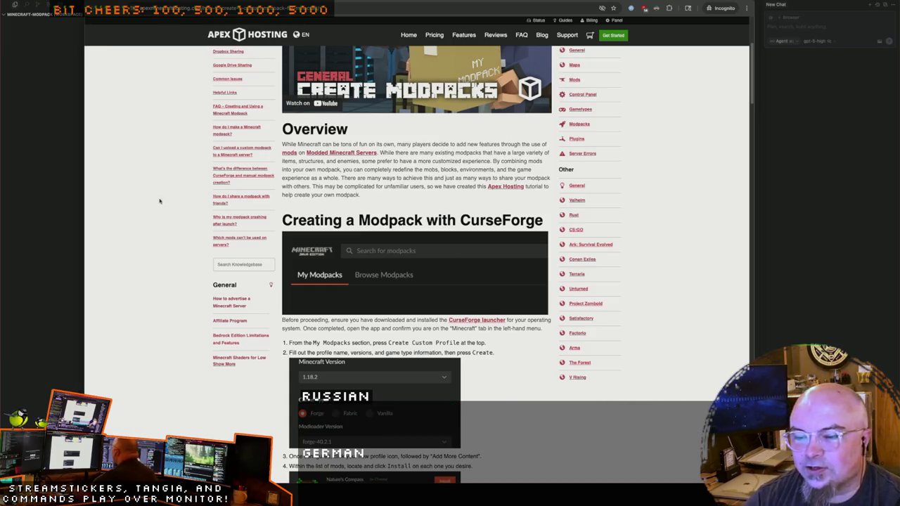
pyautogui.scroll(-5, 157, 203)
pyautogui.scroll(-1, 170, 193)
pyautogui.scroll(-2, 197, 188)
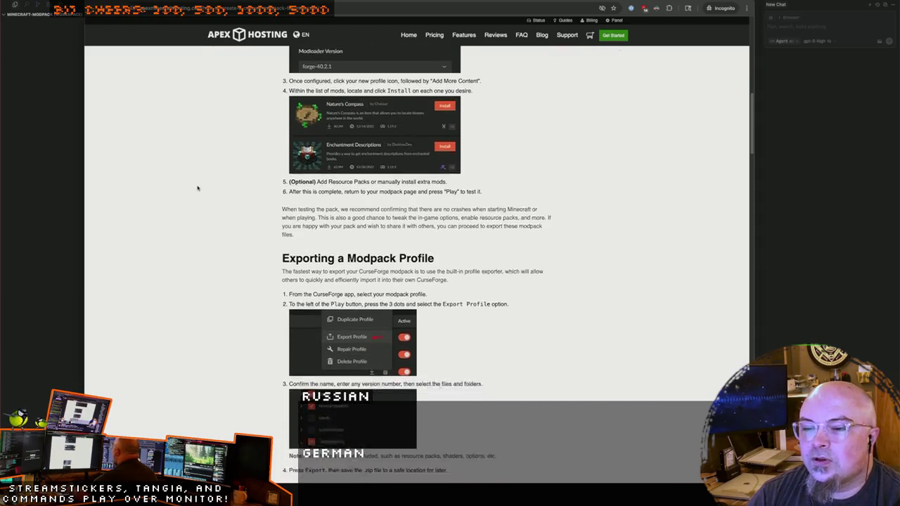
pyautogui.scroll(-2, 198, 188)
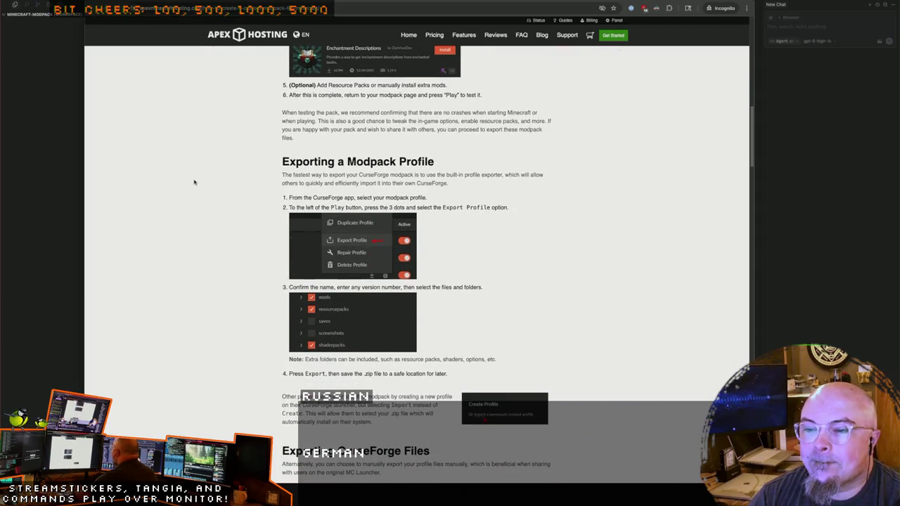
pyautogui.scroll(-3, 193, 182)
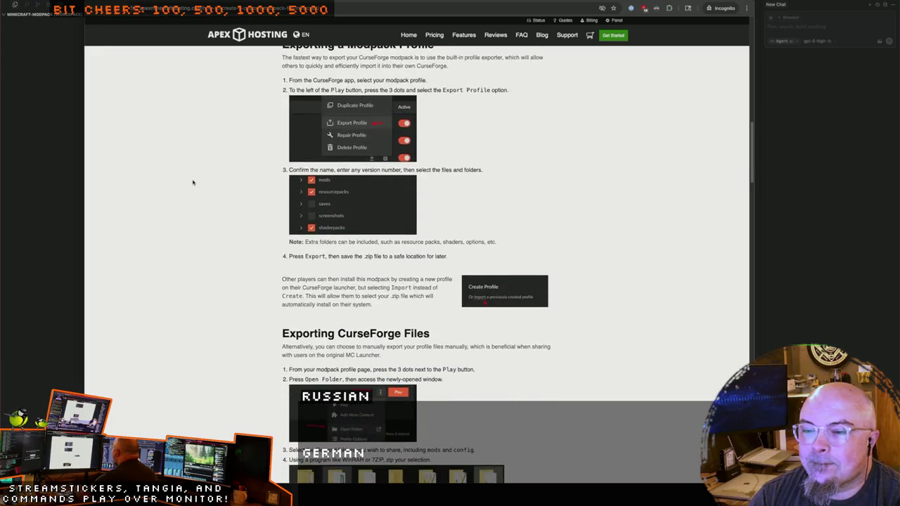
pyautogui.scroll(-3, 193, 183)
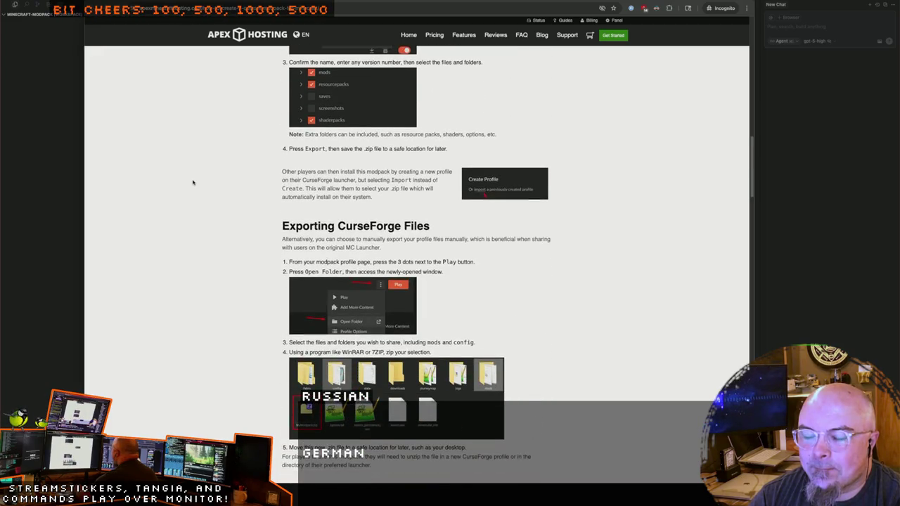
pyautogui.scroll(-8, 193, 182)
pyautogui.scroll(-12, 193, 182)
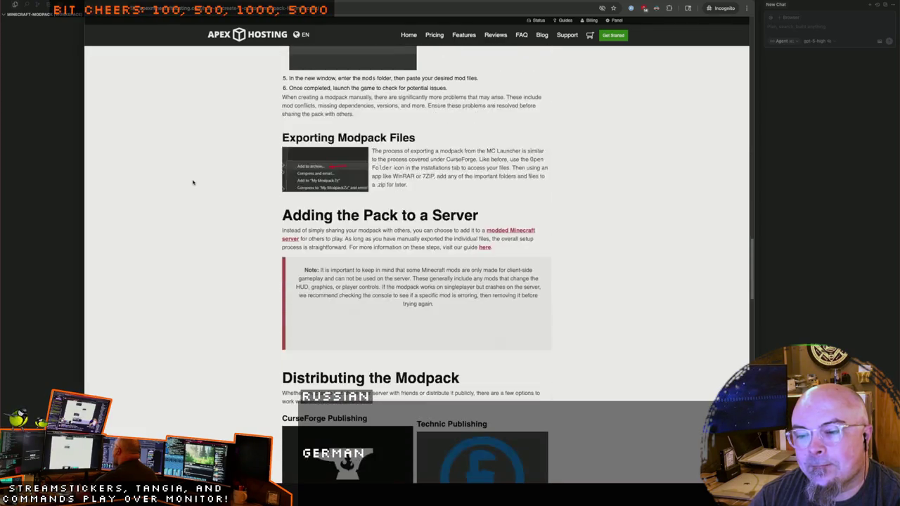
pyautogui.scroll(-10, 192, 182)
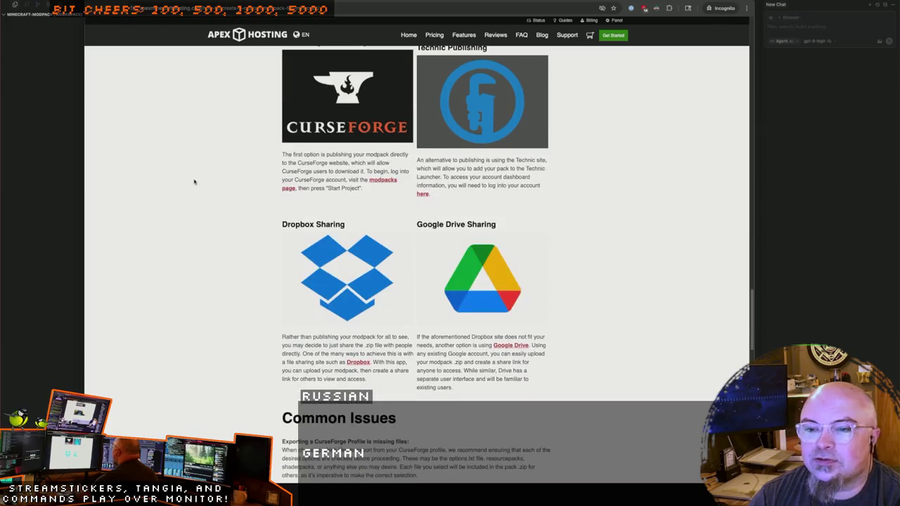
pyautogui.hotkey('alt', 'Left')
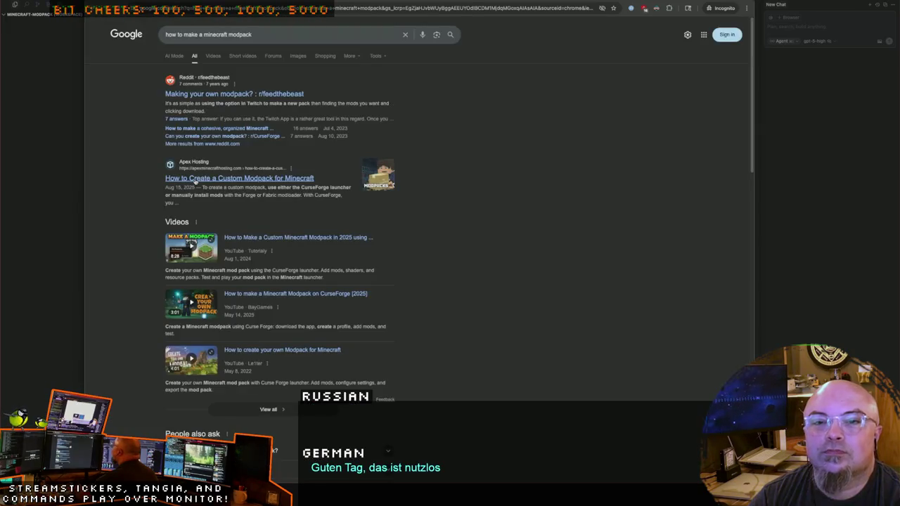
# Step: Close the incognito window and move the ChatGPT window up and to the left
pyautogui.hotkey('ctrl', 'w')
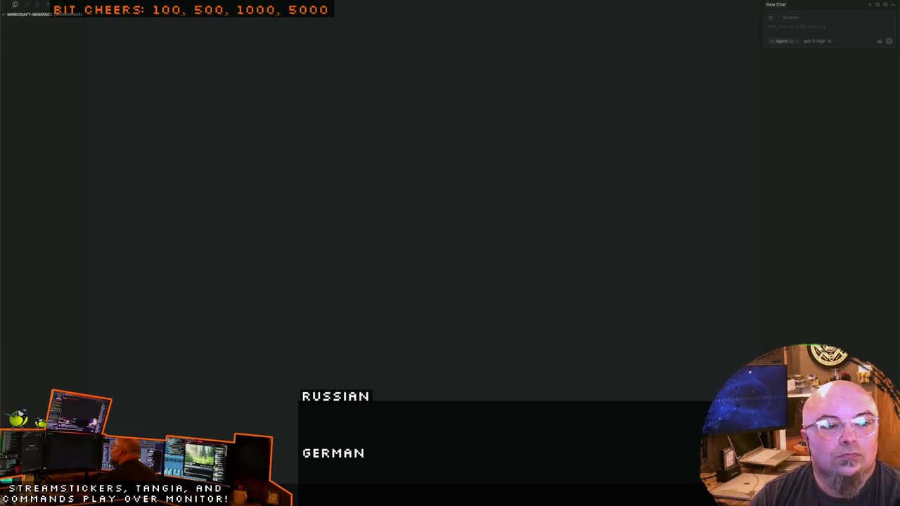
pyautogui.moveTo(452, 59); pyautogui.dragTo(383, 40)
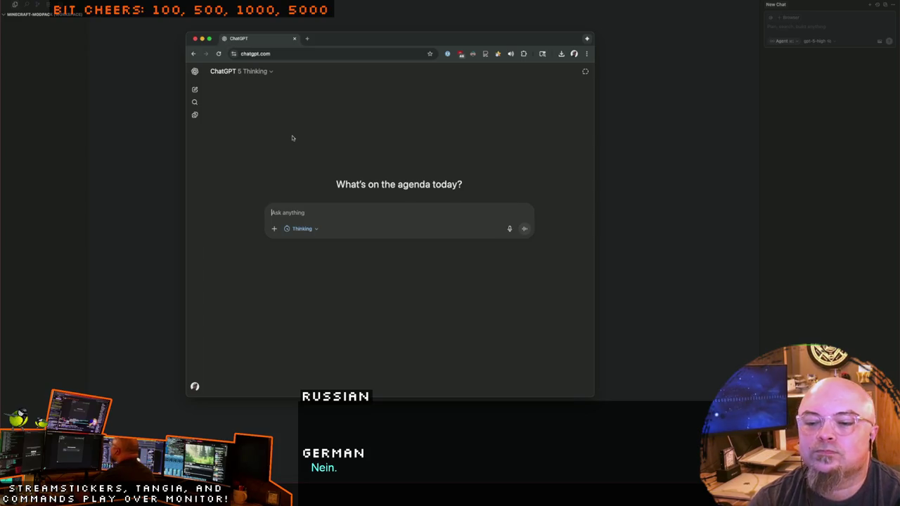
# Step: Start a ChatGPT prompt asking for step-by-step instructions to create a custom Minecraft modpack on MacOS
pyautogui.write('Giv')
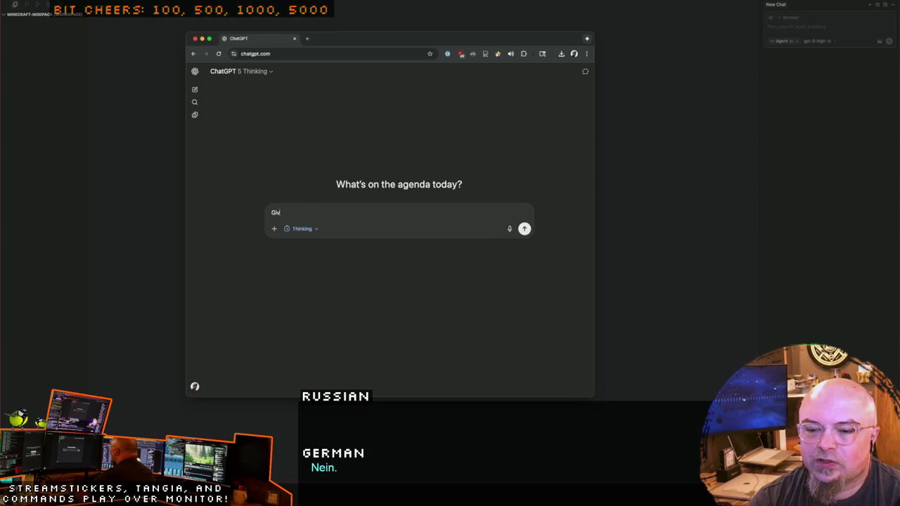
pyautogui.write('e me a quick s')
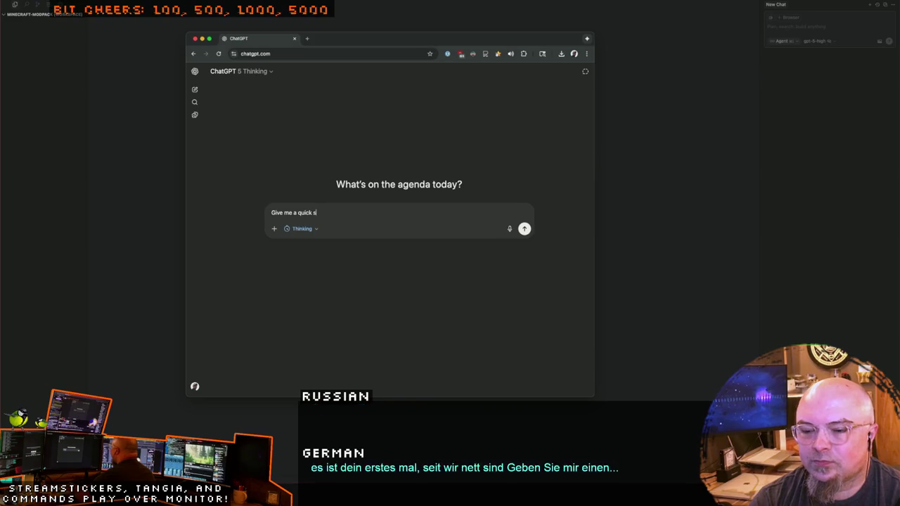
pyautogui.write('tep-by-step intr')
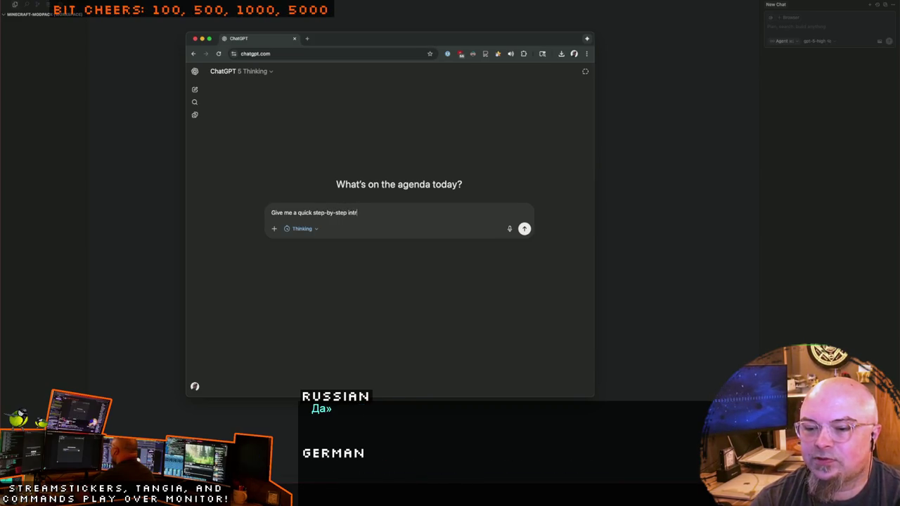
pyautogui.press('BackSpace')
pyautogui.press('BackSpace')
pyautogui.write('stru')
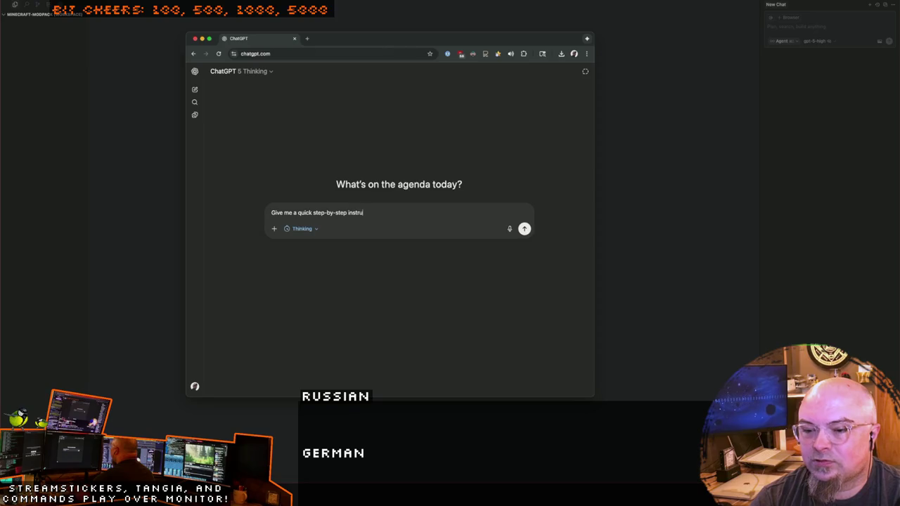
pyautogui.write('ction for creating a cust')
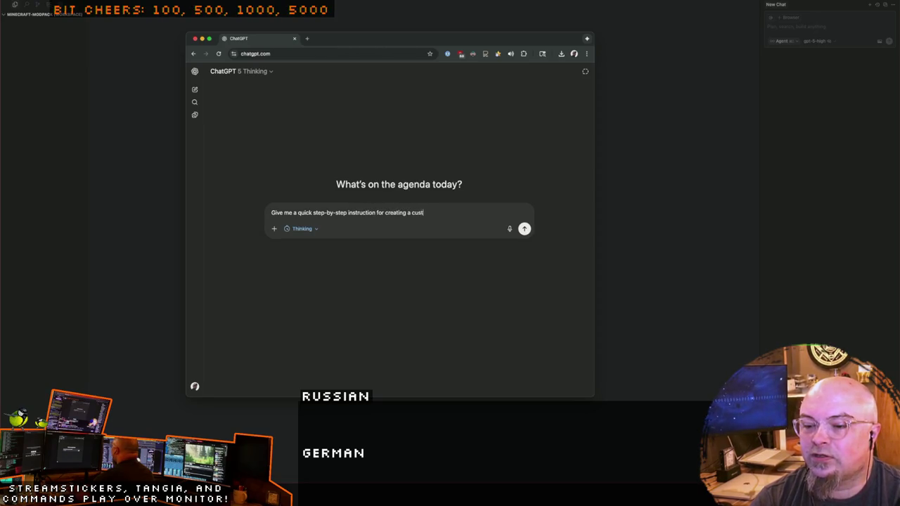
pyautogui.write('om Minecraft ')
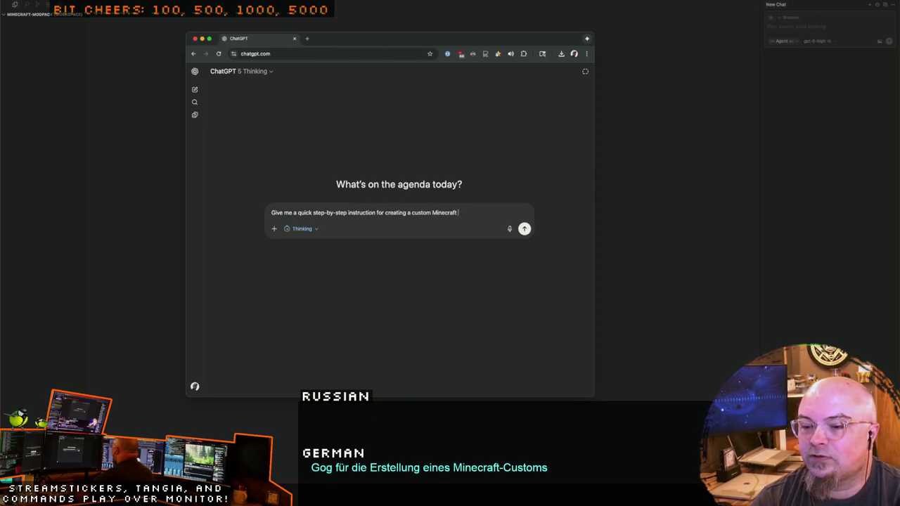
pyautogui.write('modpack on MacOS')
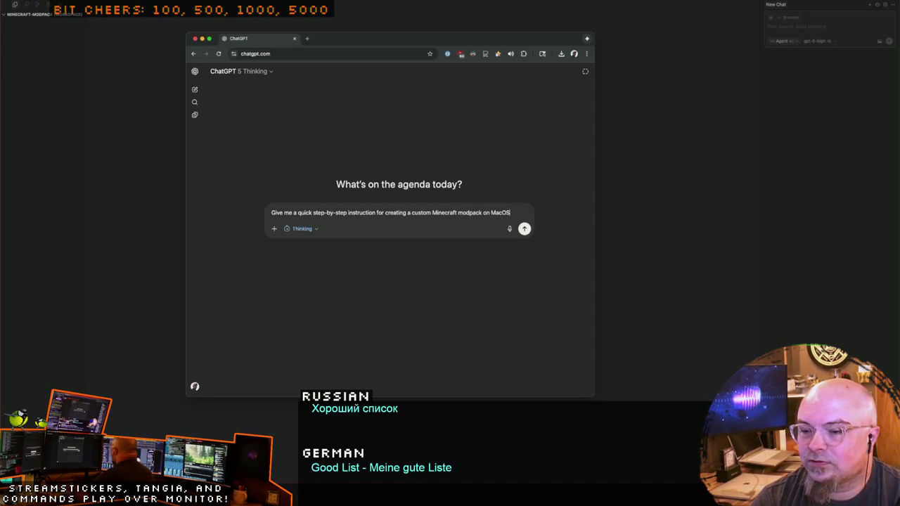
pyautogui.write(' fo')
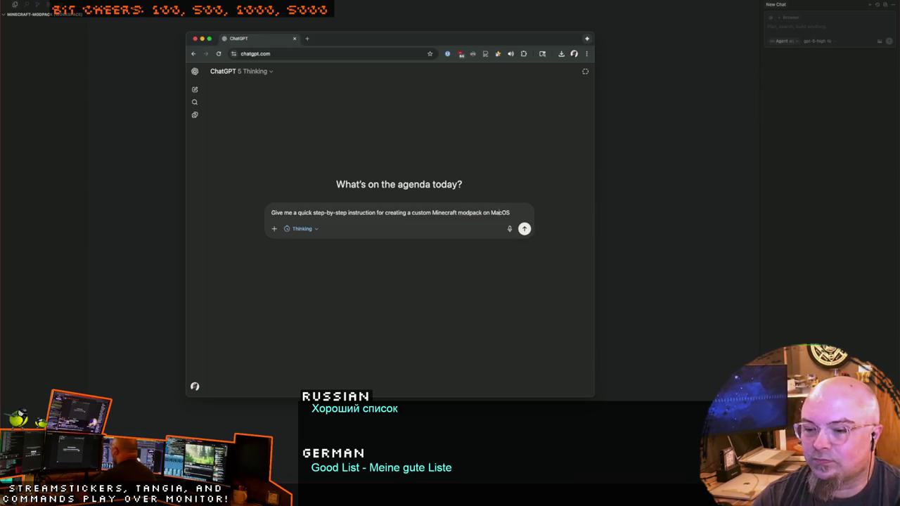
# Step: Insert 'java' before Minecraft and request quests, modified recipes and ores locked to specific biomes
pyautogui.click(431, 212)
pyautogui.write('java Minecraft modpack on MacOS')
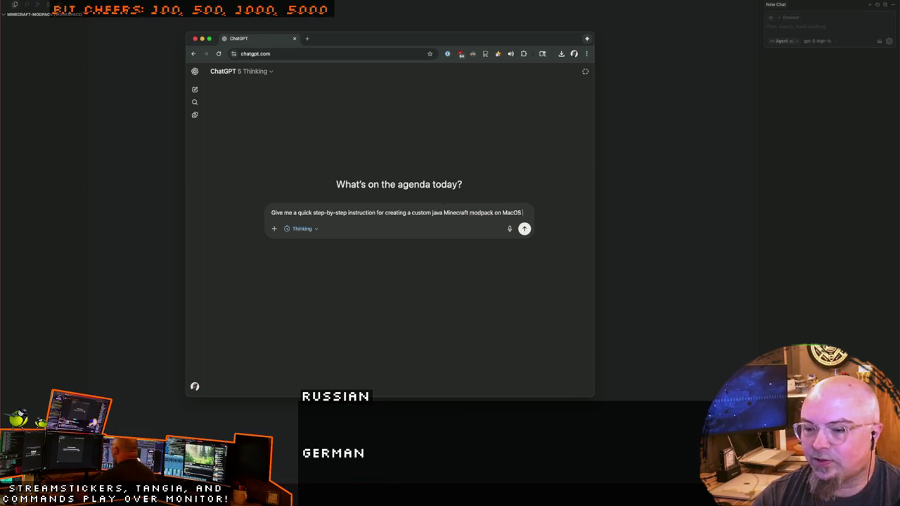
pyautogui.write(". I don't just w")
pyautogui.write('ant to jam a')
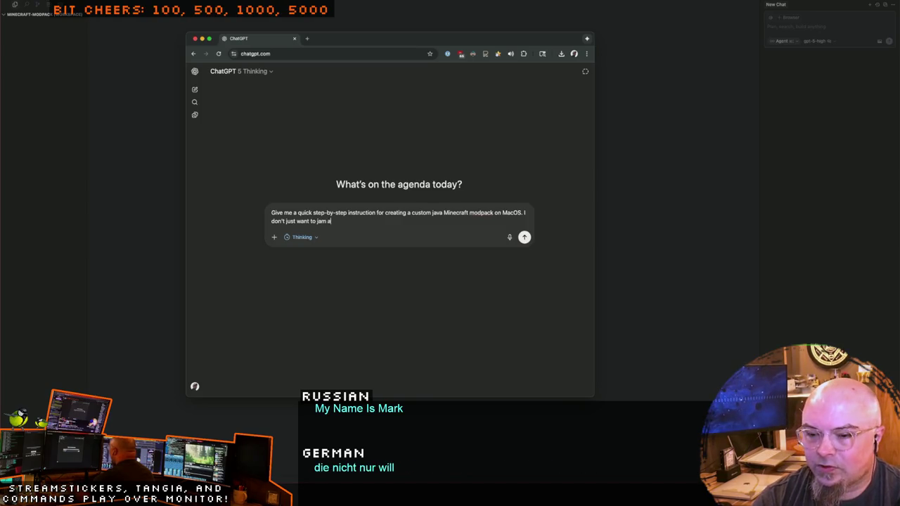
pyautogui.write(' bunch of mods together, I want a custom quest syst')
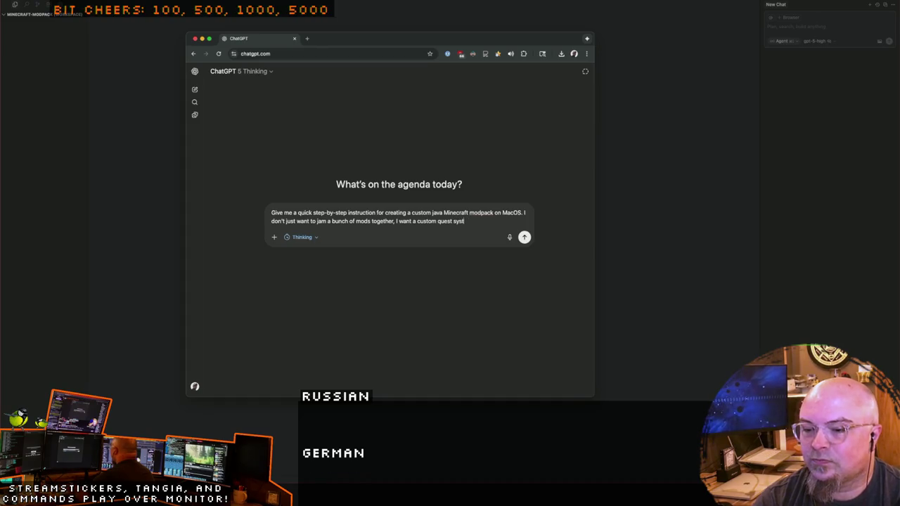
pyautogui.write('em, modified items and recip')
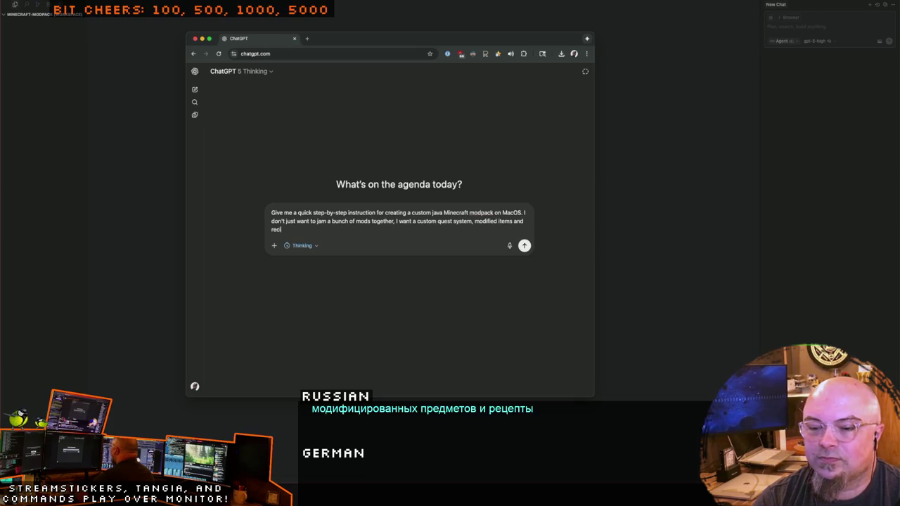
pyautogui.write('es')
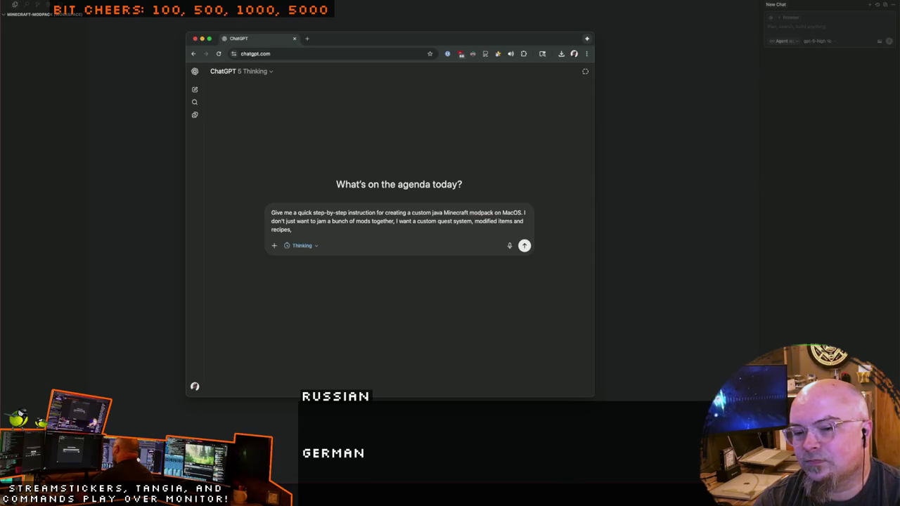
pyautogui.write('sp')
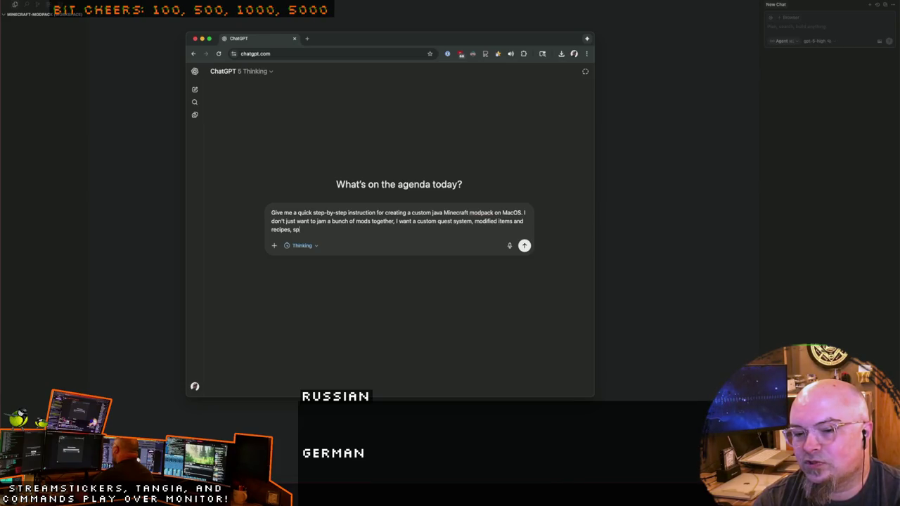
pyautogui.write('ecific ores locked to specific bioms')
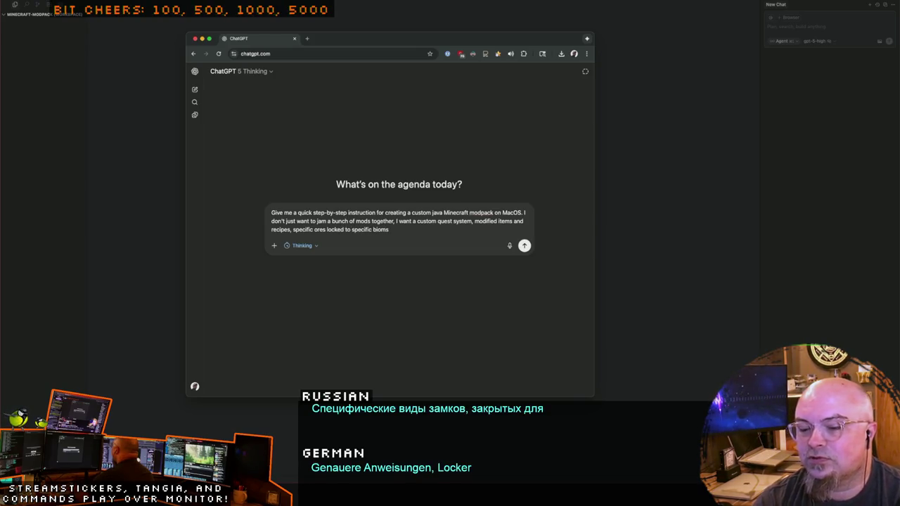
pyautogui.press('BackSpace')
pyautogui.write('es (i.e.')
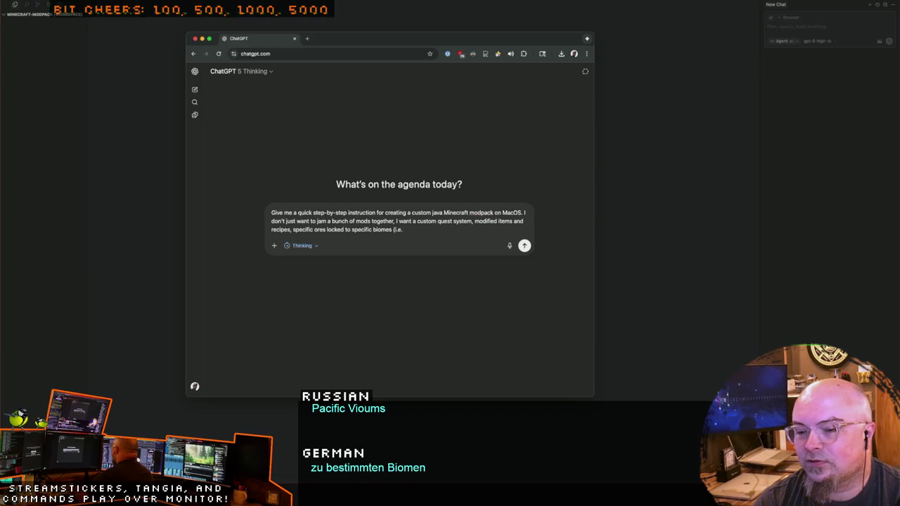
pyautogui.write(' no')
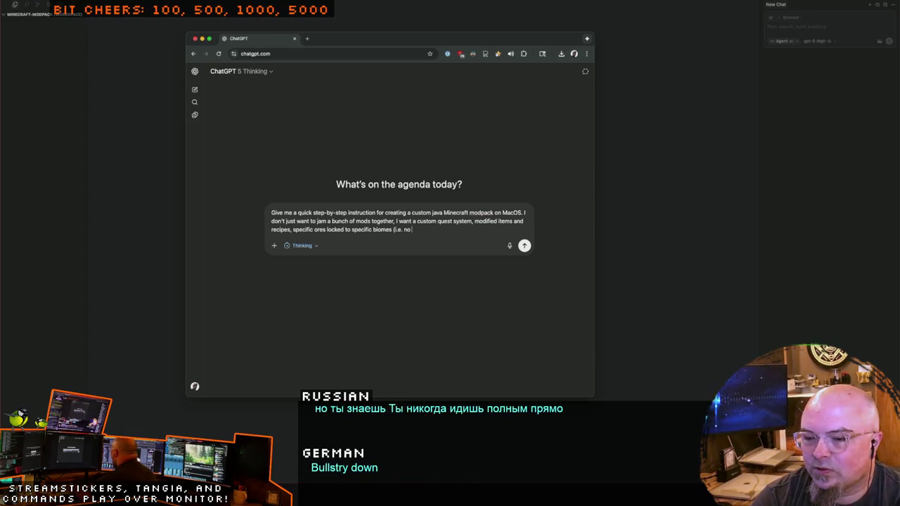
# Step: Extend the example with 'gold in the same biome as iron or nickel or'
pyautogui.write('gold in')
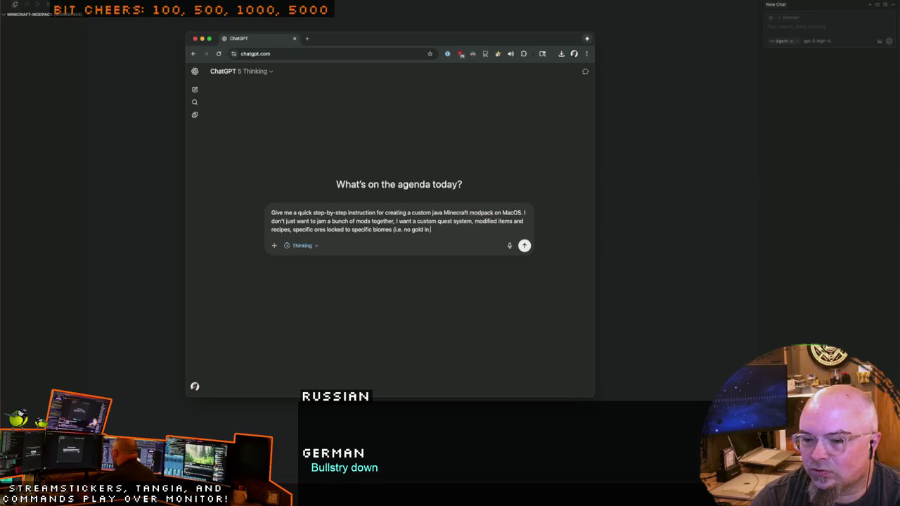
pyautogui.write(' the same biome as ')
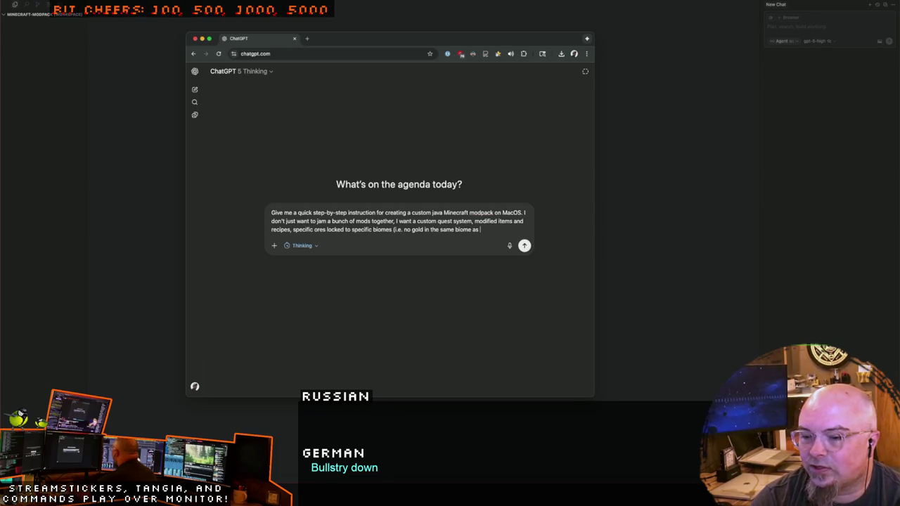
pyautogui.write('iron or')
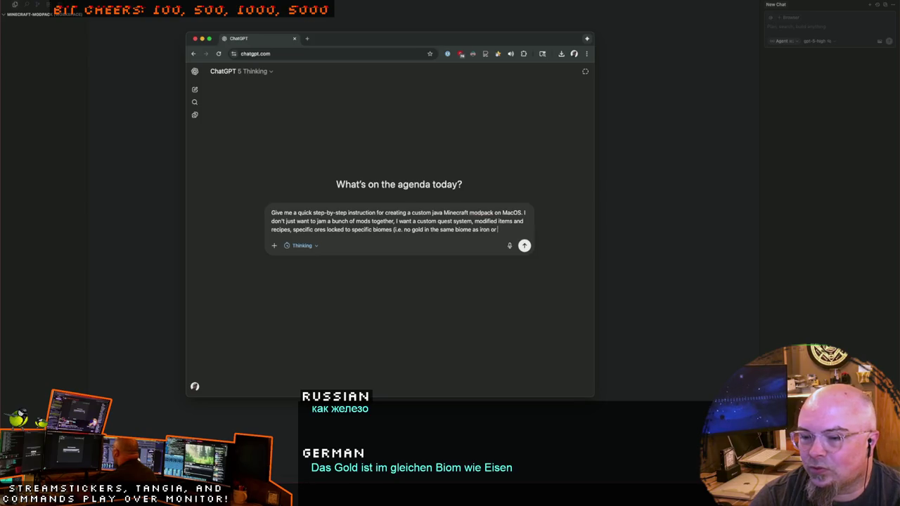
pyautogui.write(' nickleor ')
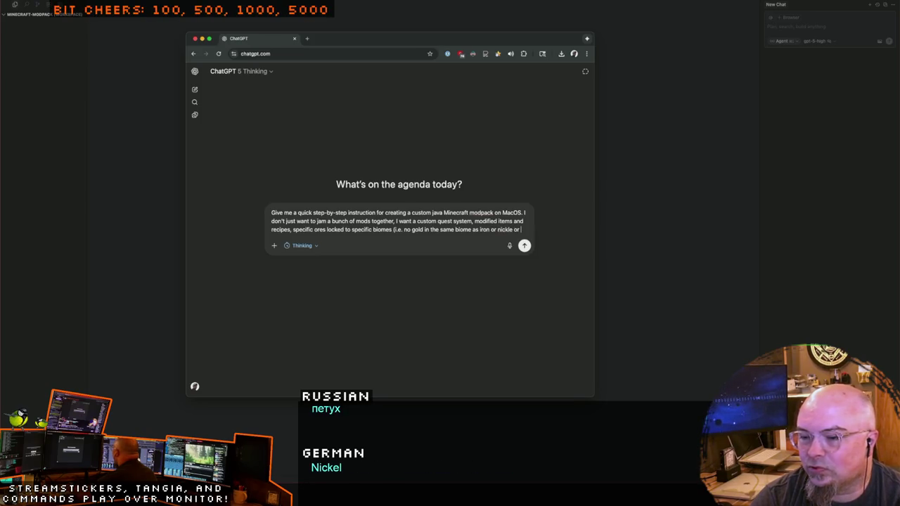
pyautogui.write('r')
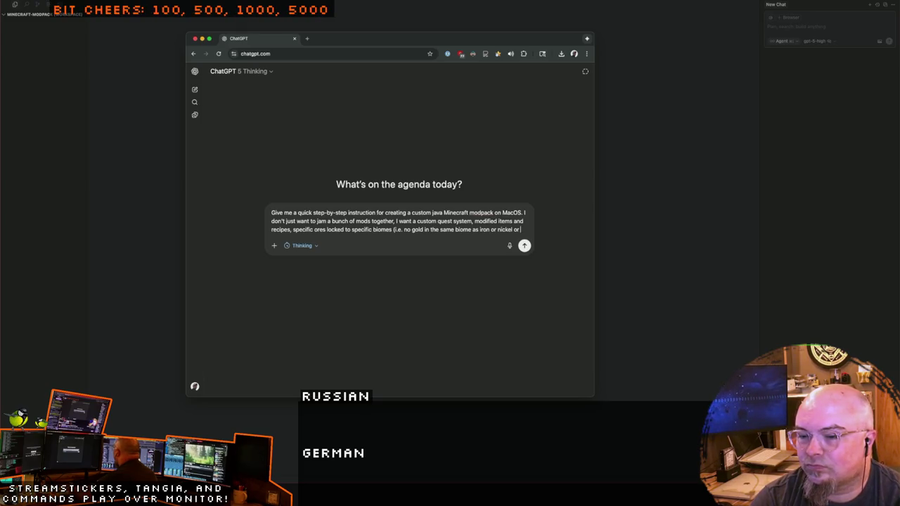
# Step: Finish the ore example with copper and ask for a Create-focused pack with Tinkers smelting recipes
pyautogui.write('copper).')
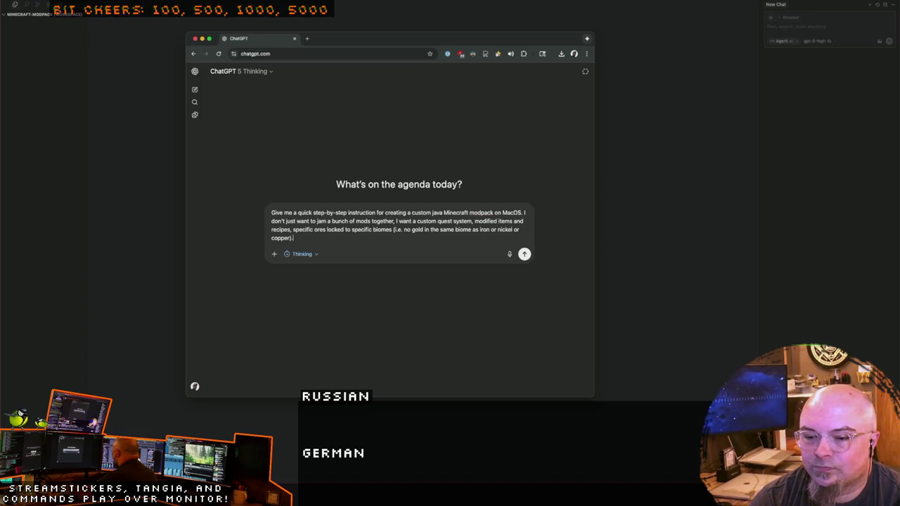
pyautogui.write(' I want the')
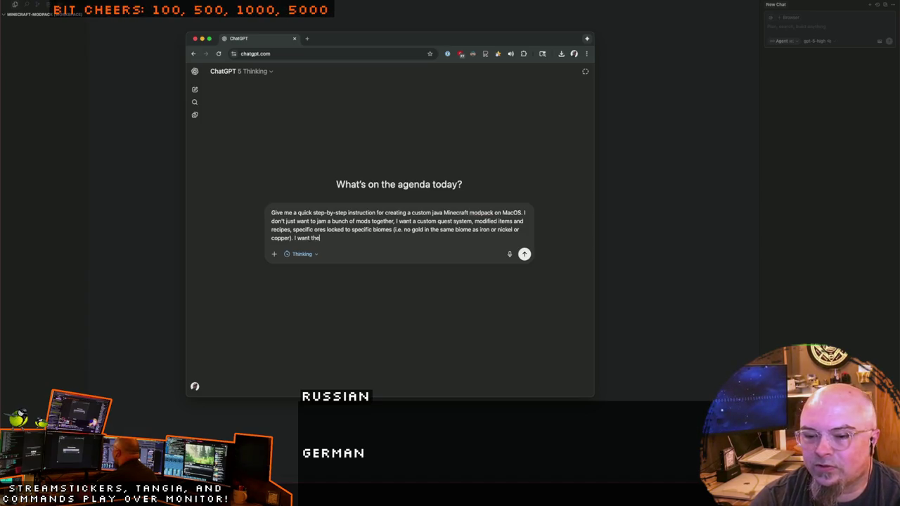
pyautogui.write(' modpack to')
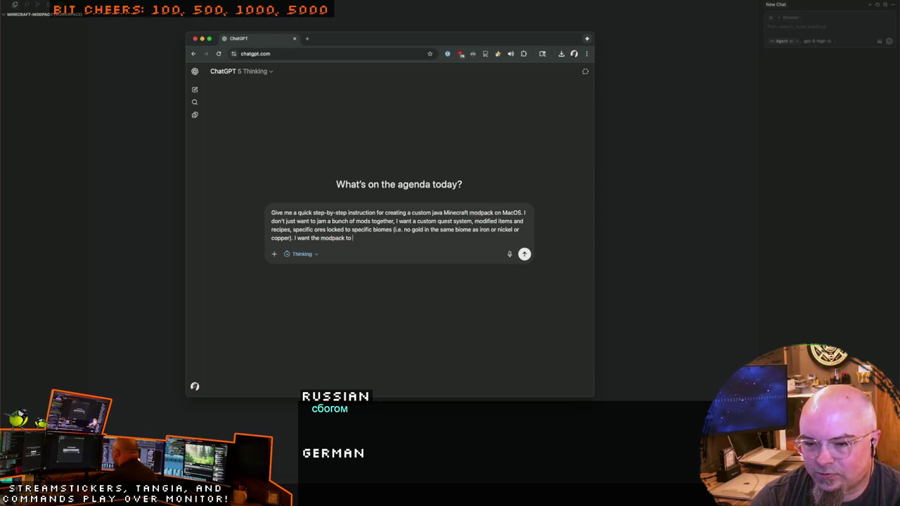
pyautogui.write(' be crea')
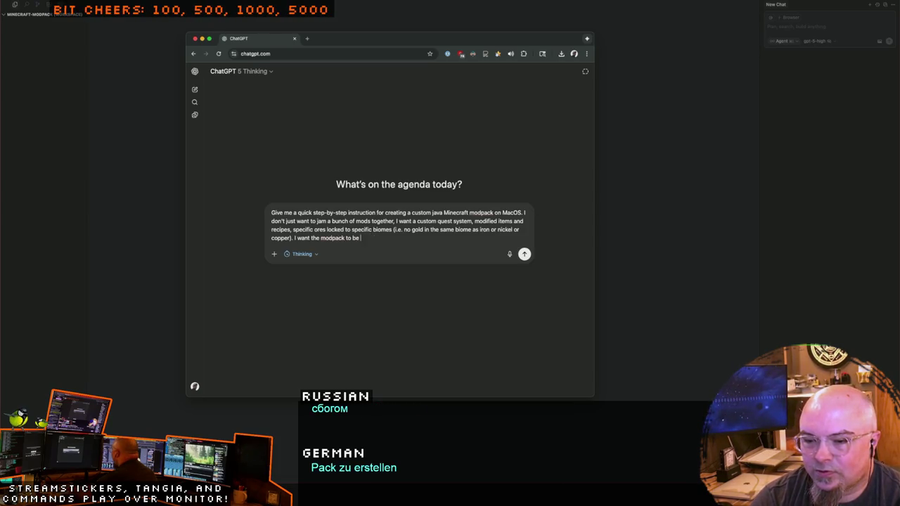
pyautogui.write('te mod foc')
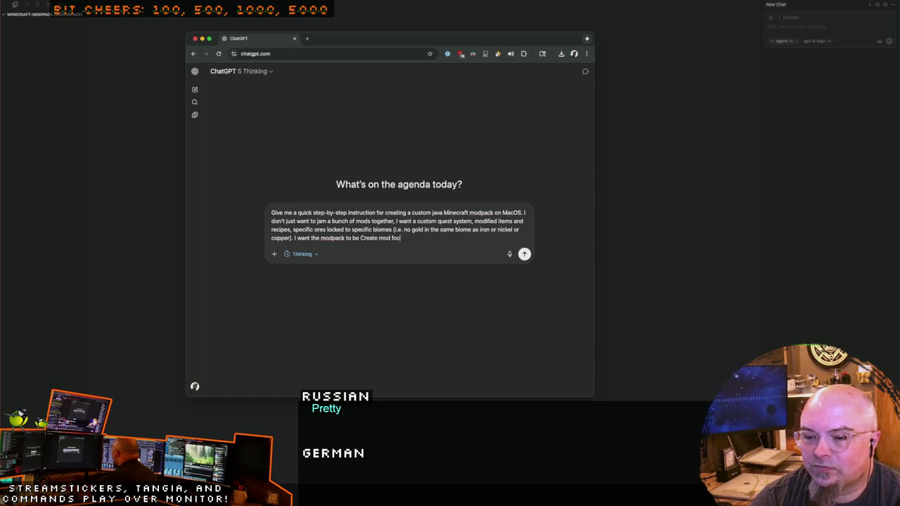
pyautogui.write('used ')
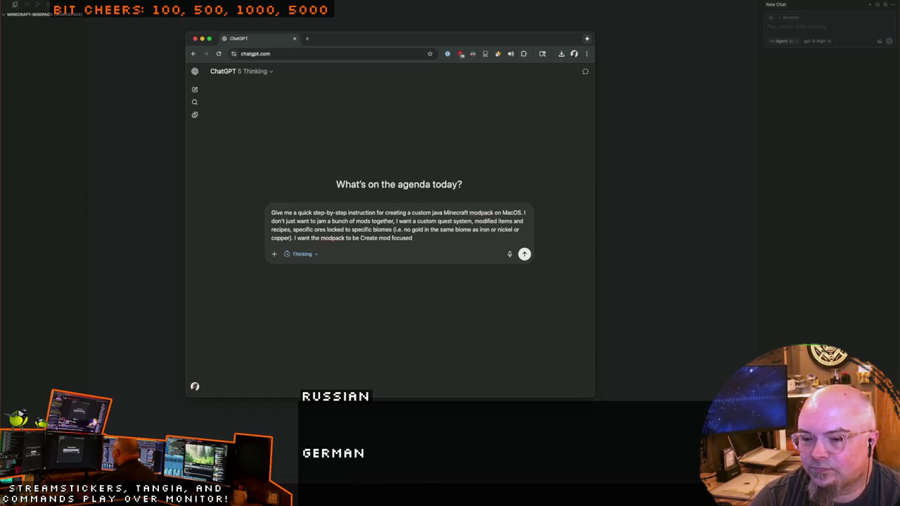
pyautogui.write('with custom rec')
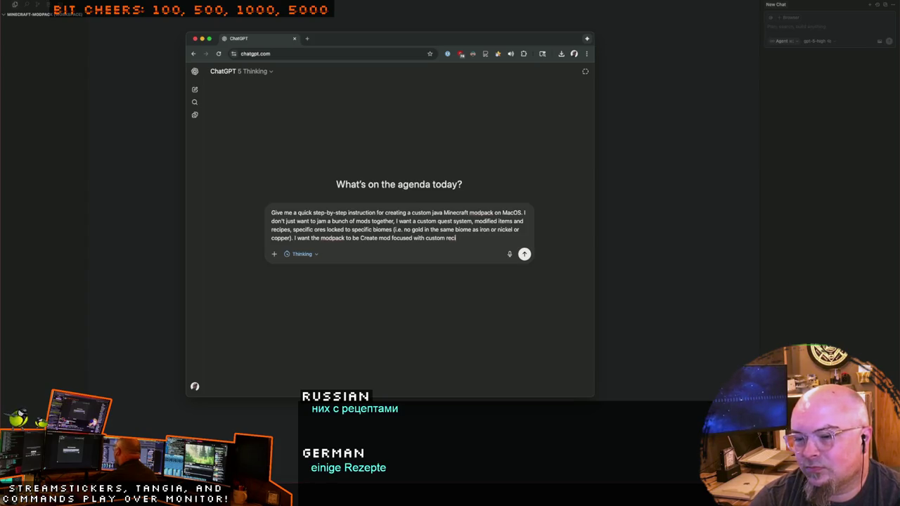
pyautogui.write('ipes')
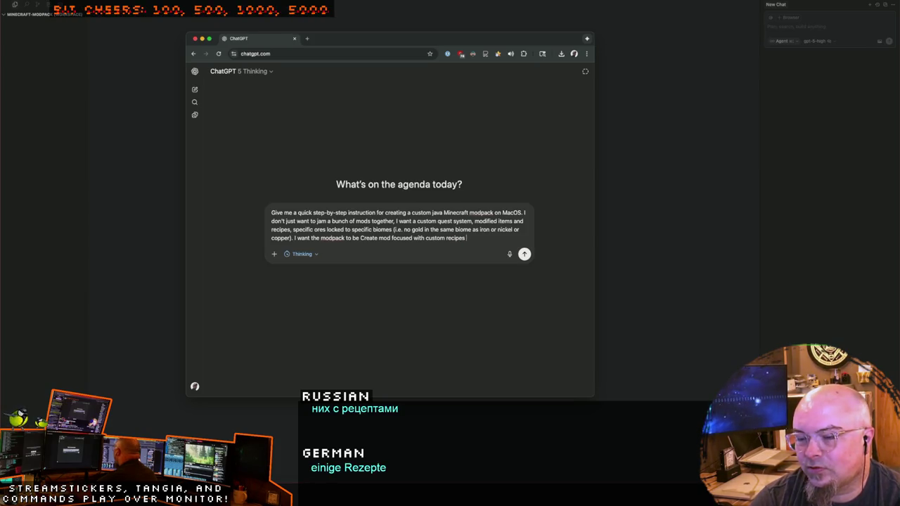
pyautogui.write(' from Tinkers to')
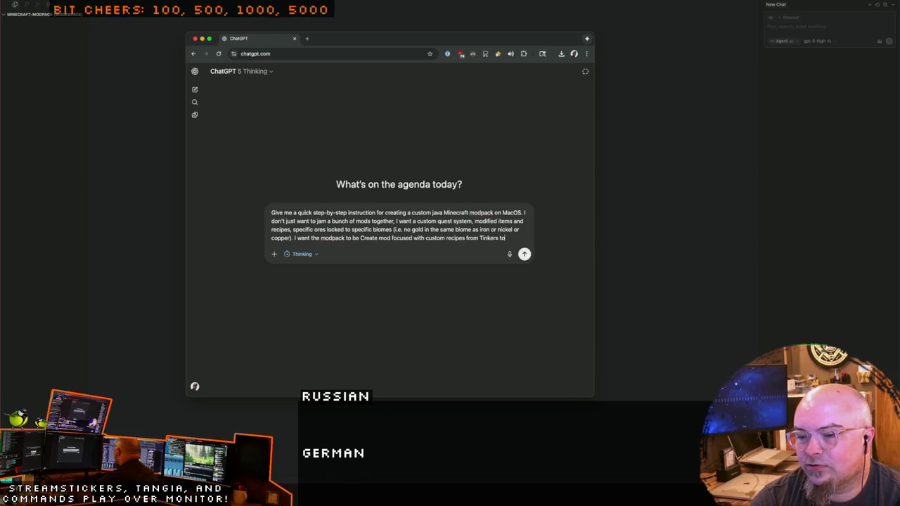
pyautogui.write(' add all the smelting')
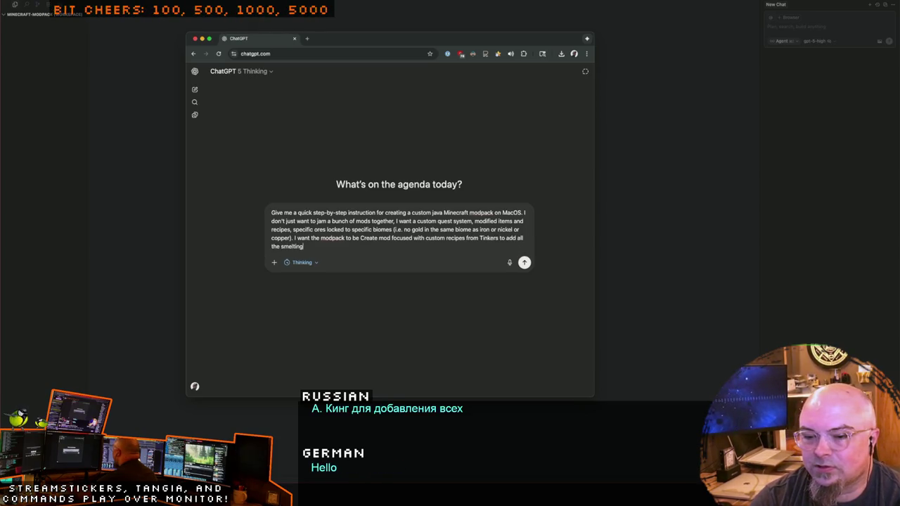
pyautogui.write(' liquids')
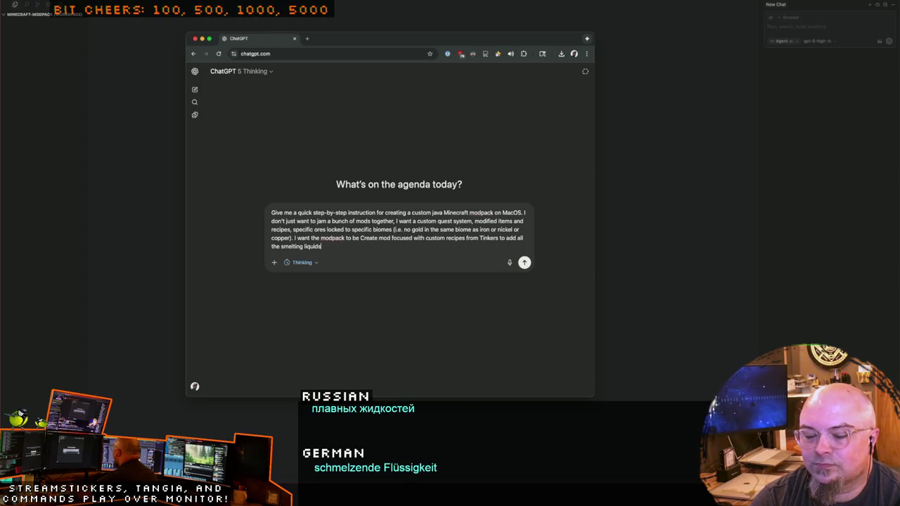
pyautogui.write(' along with')
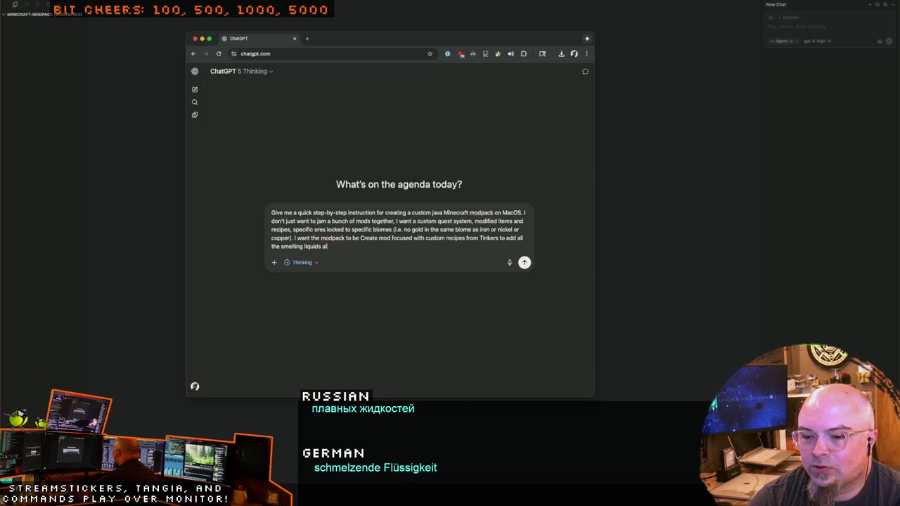
# Step: Remove the trailing 'with' so the prompt ends 'to add all the smelting liquids.'
pyautogui.press('BackSpace')
pyautogui.press('BackSpace')
pyautogui.press('BackSpace')
pyautogui.press('BackSpace')
pyautogui.press('BackSpace')
pyautogui.press('BackSpace')
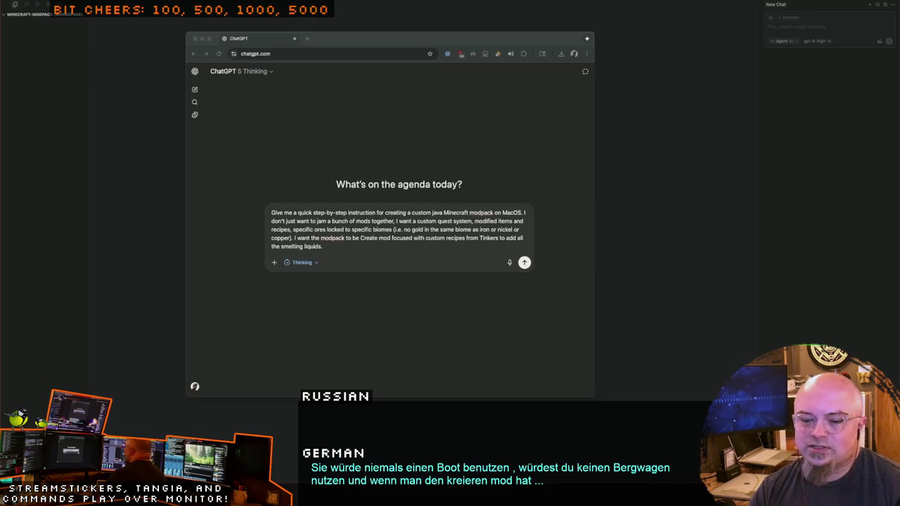
# Step: Search 'modrinth cap' in a new tab and open the Create Track Map Modrinth page at 150% zoom
pyautogui.click(306, 41)
pyautogui.write('modrinth create')
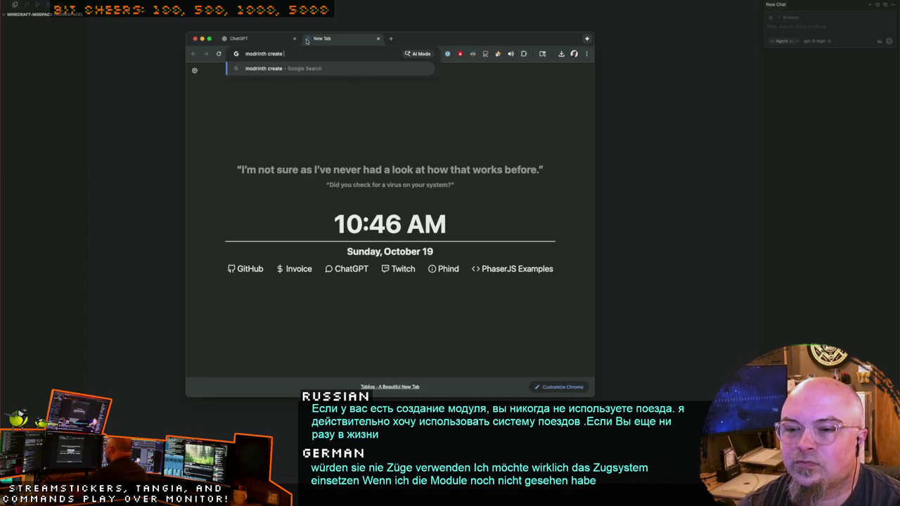
pyautogui.write('ap')
pyautogui.press('Return')
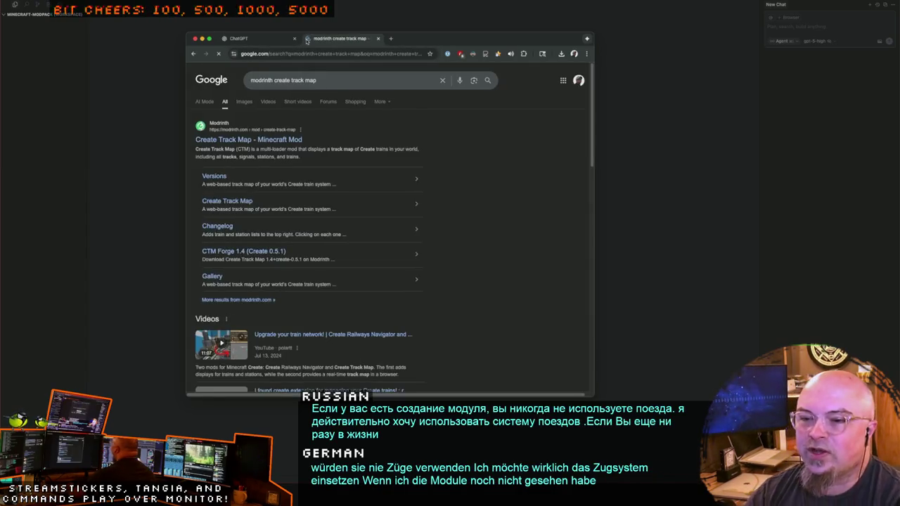
pyautogui.press('ctrl+super+f')
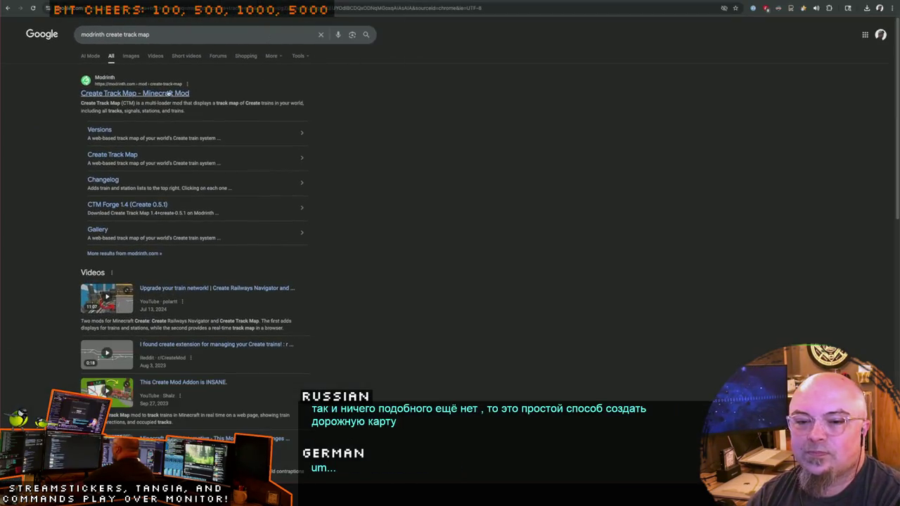
pyautogui.click(185, 93)
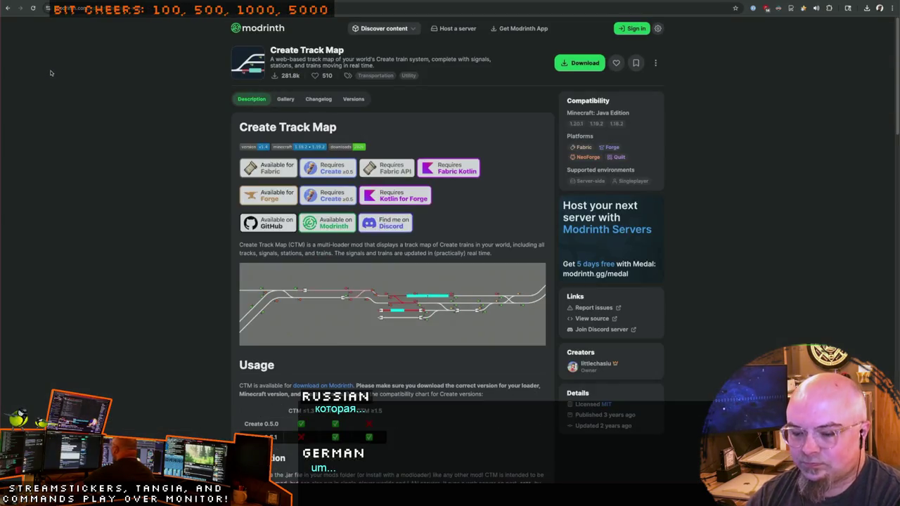
pyautogui.press('super+equal')
pyautogui.press('super+equal')
pyautogui.press('super+equal')
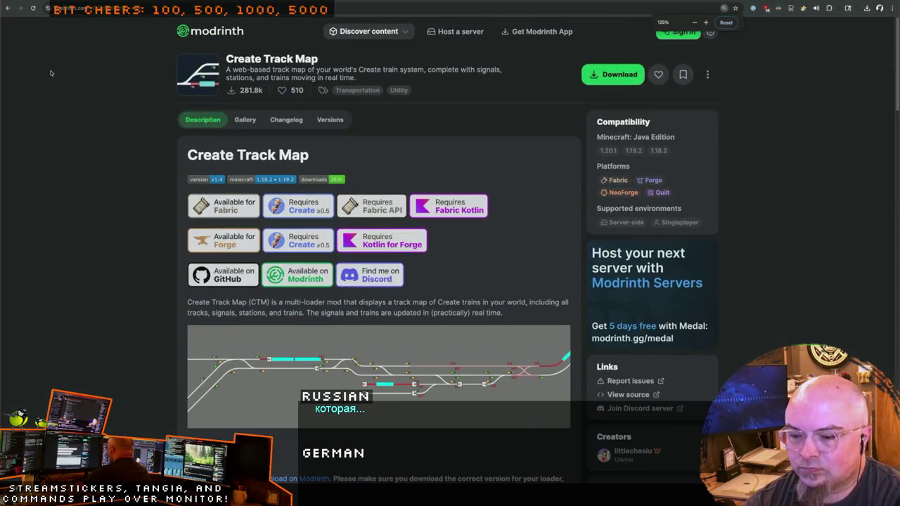
# Step: Browse the mod description and view the real-time example image in its gallery
pyautogui.scroll(-3, 60, 173)
pyautogui.scroll(-2, 60, 172)
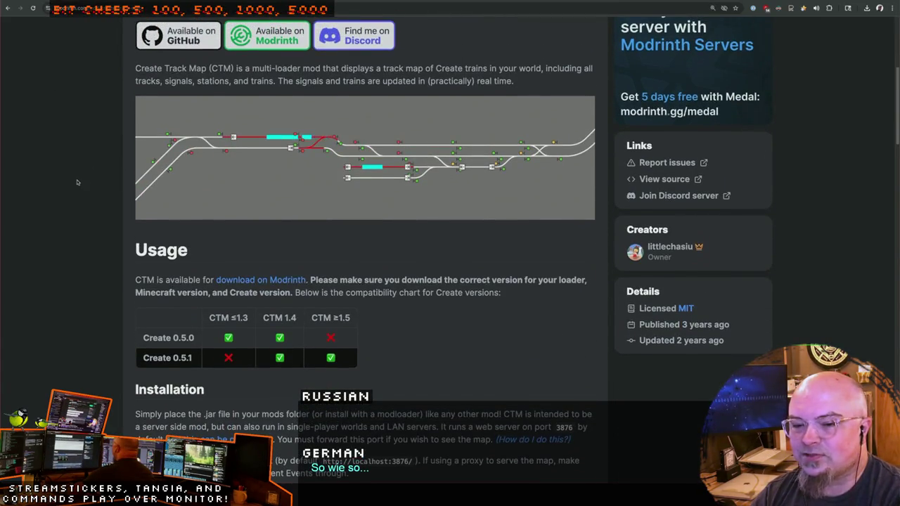
pyautogui.scroll(3, 78, 182)
pyautogui.scroll(-2, 84, 225)
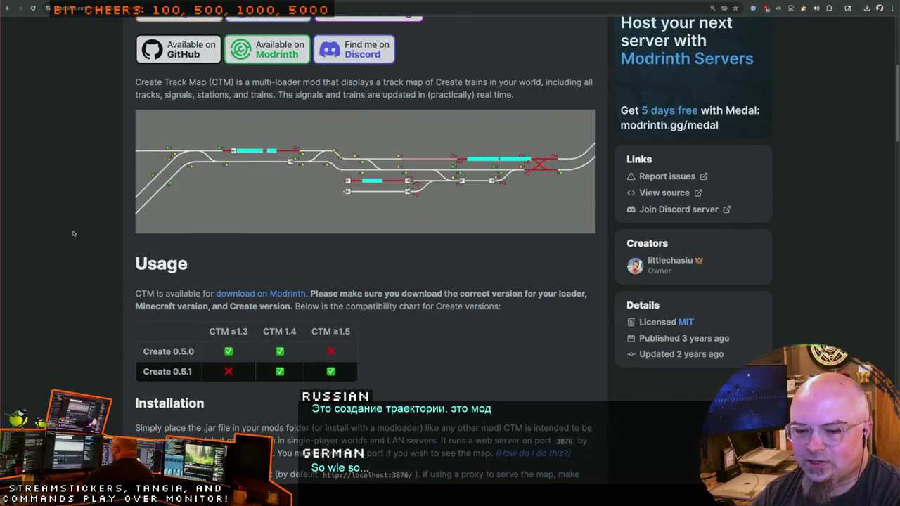
pyautogui.scroll(5, 78, 241)
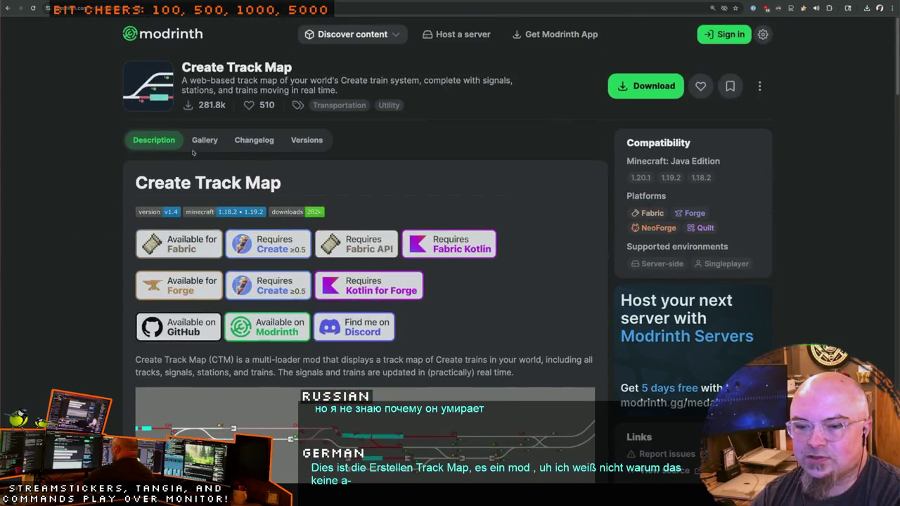
pyautogui.click(204, 140)
pyautogui.click(133, 199)
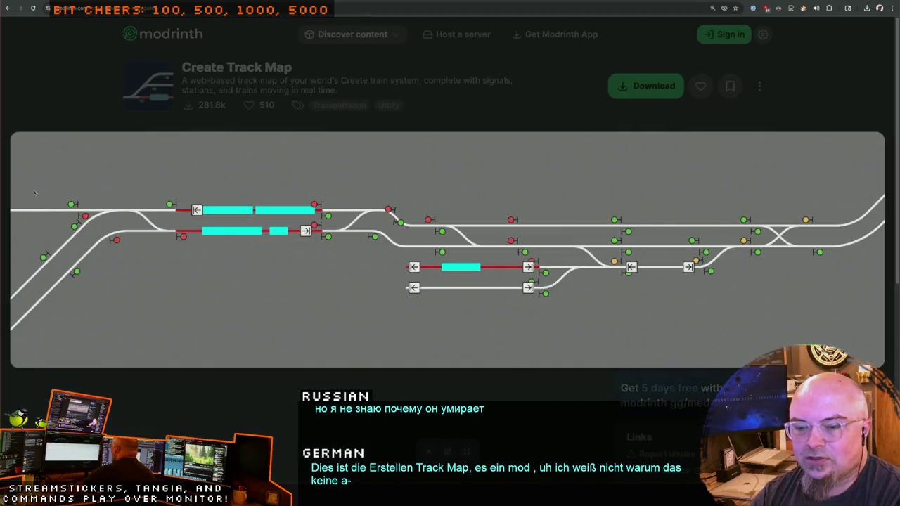
pyautogui.click(109, 92)
pyautogui.click(154, 140)
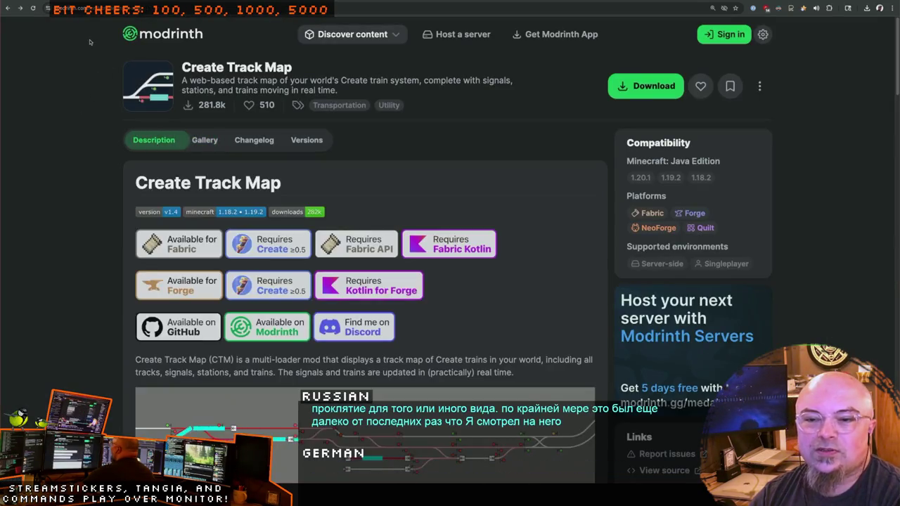
# Step: Search Google for the selected 'Create Track Map' title
pyautogui.moveTo(288, 65); pyautogui.dragTo(183, 67)
pyautogui.rightClick(187, 67)
pyautogui.click(222, 99)
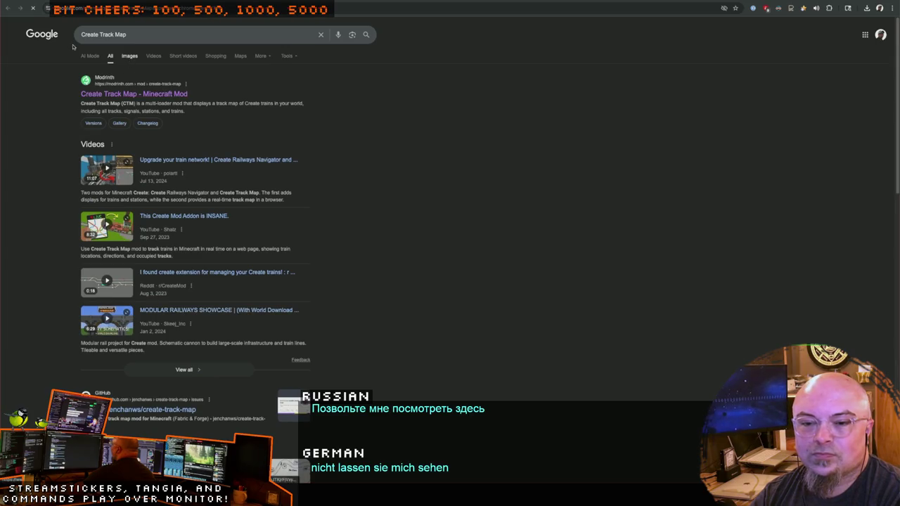
# Step: Switch to image results and refine the query to 'minecraft mod Create Track Map'
pyautogui.click(129, 56)
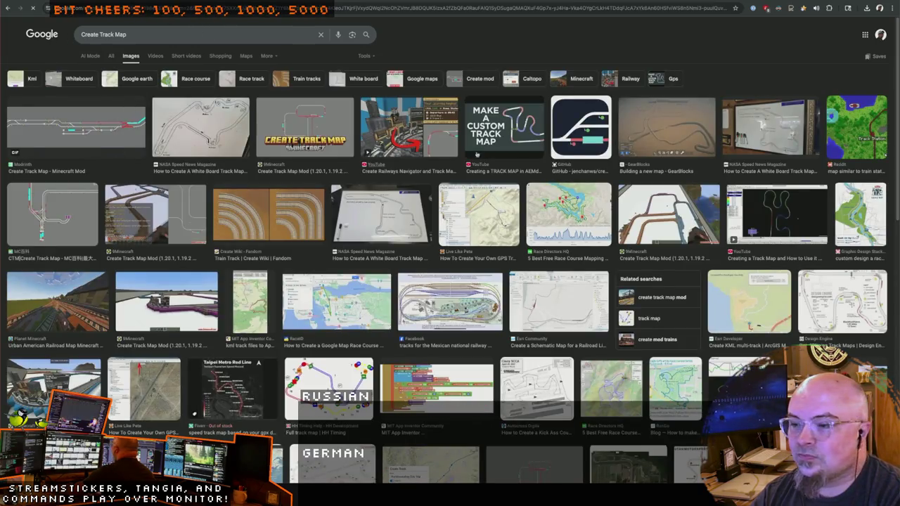
pyautogui.scroll(-5, 450, 281)
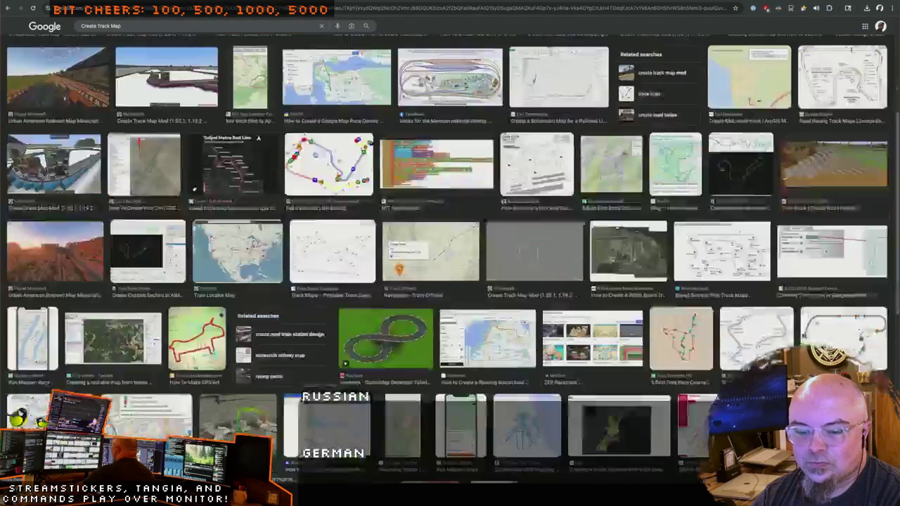
pyautogui.scroll(5, 450, 281)
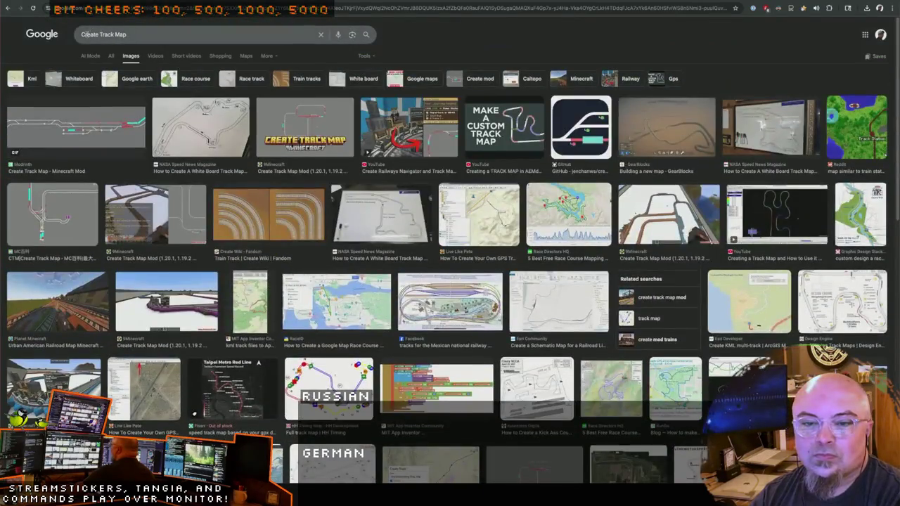
pyautogui.click(81, 33)
pyautogui.write('minecraft mo')
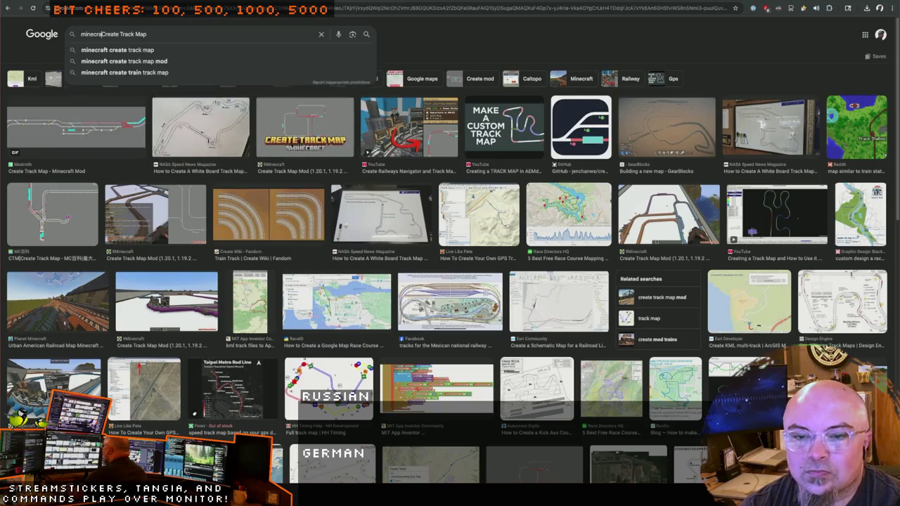
pyautogui.write('d')
pyautogui.press('Return')
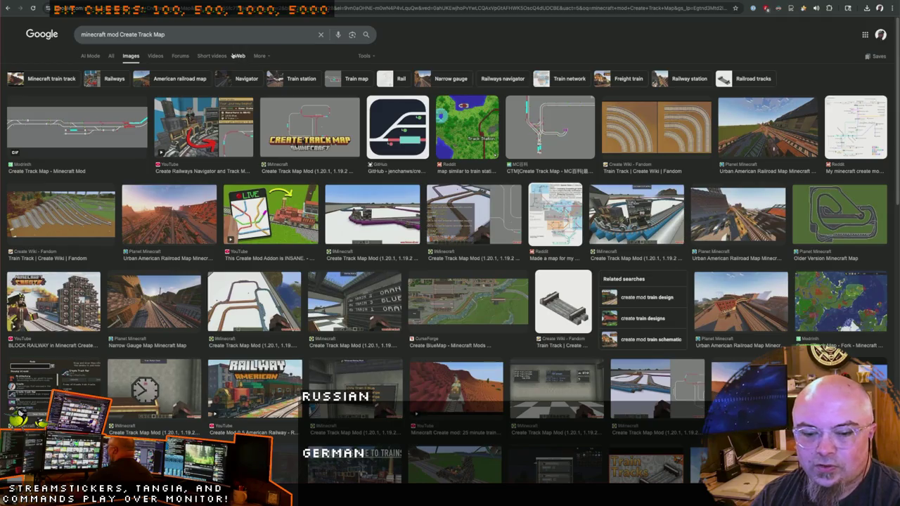
# Step: Revisit the Create Track Map mod page, then go back to the video search results
pyautogui.click(49, 171)
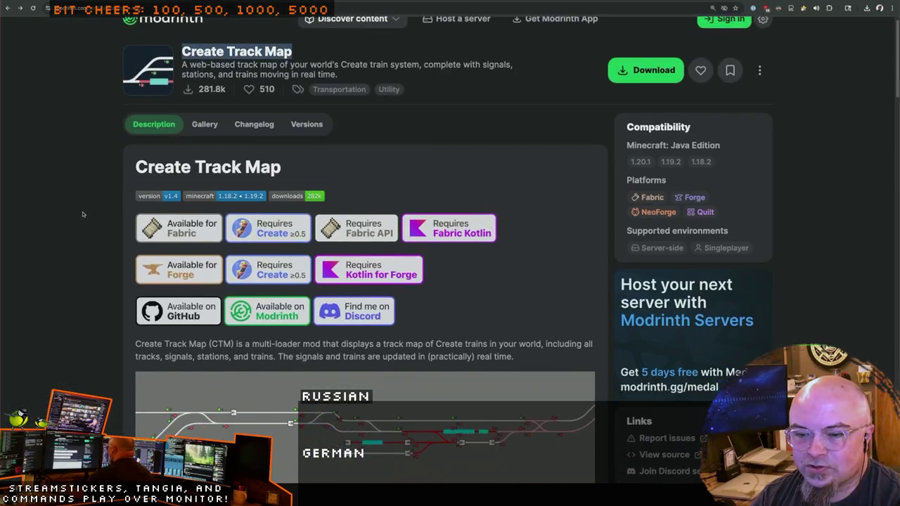
pyautogui.scroll(-3, 82, 214)
pyautogui.scroll(-3, 82, 214)
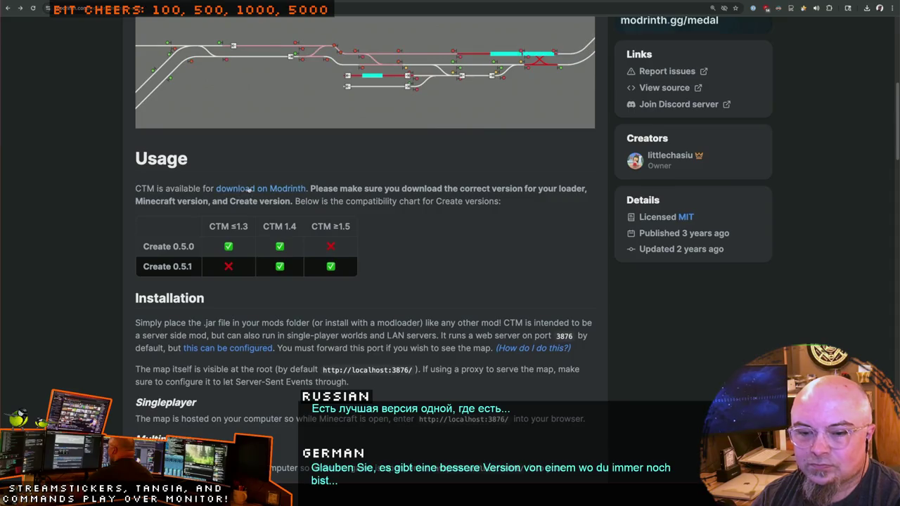
pyautogui.scroll(-2, 58, 205)
pyautogui.scroll(-1, 58, 205)
pyautogui.scroll(-15, 58, 205)
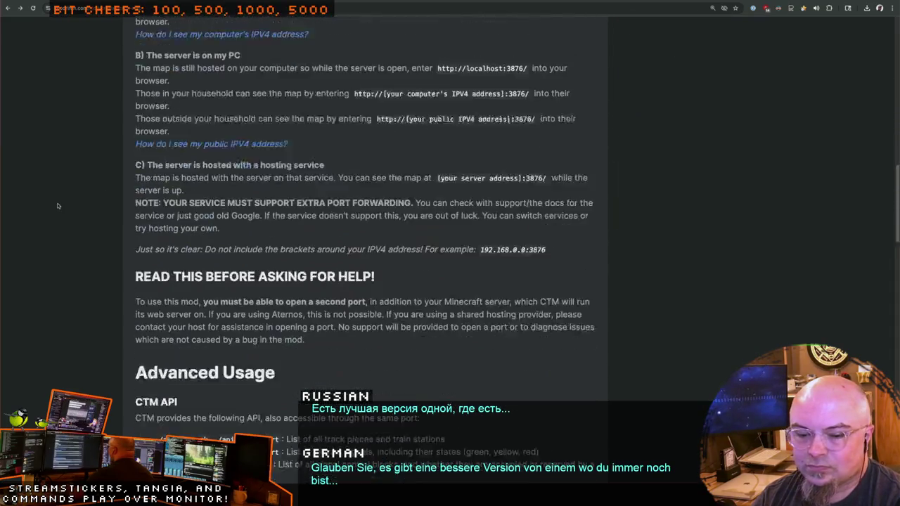
pyautogui.scroll(-5, 58, 205)
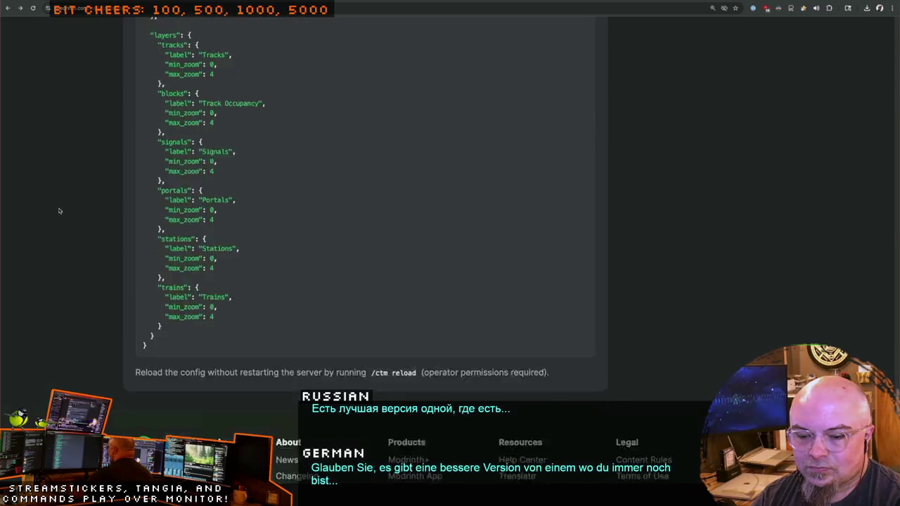
pyautogui.press('Home')
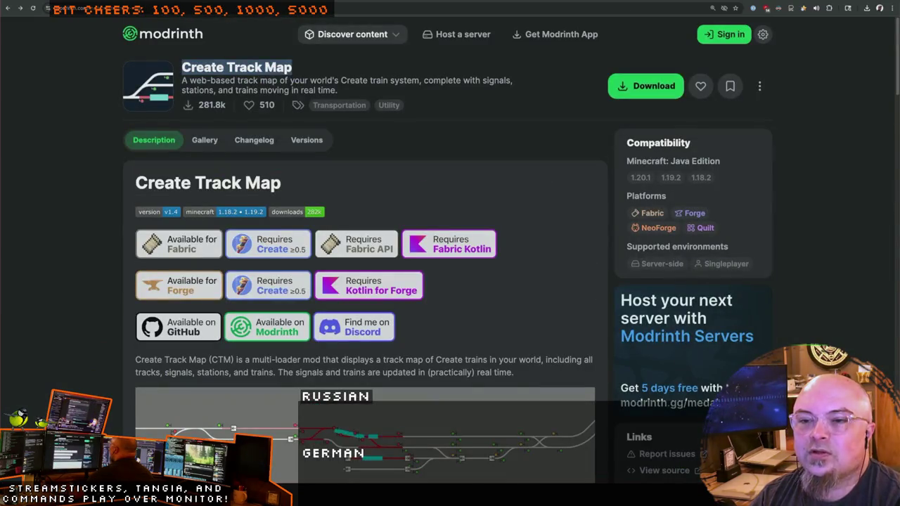
pyautogui.hotkey('alt', 'Left')
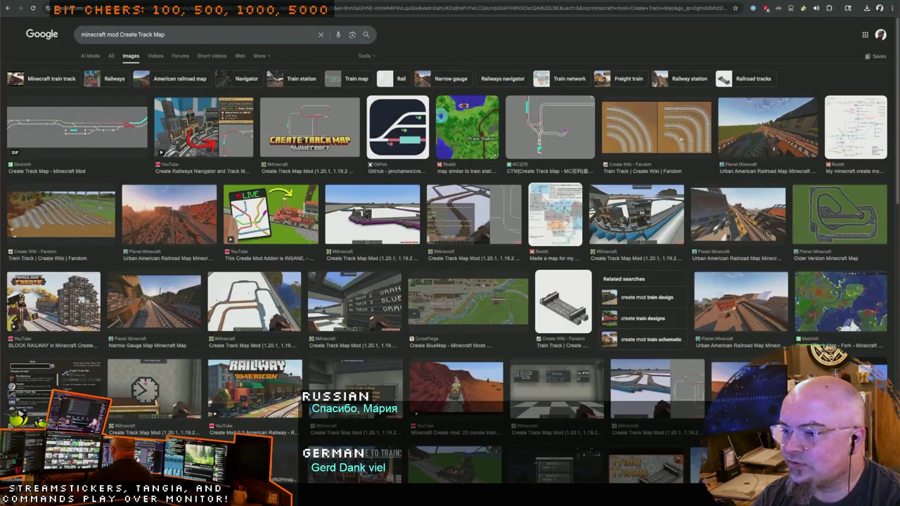
pyautogui.hotkey('alt', 'Left')
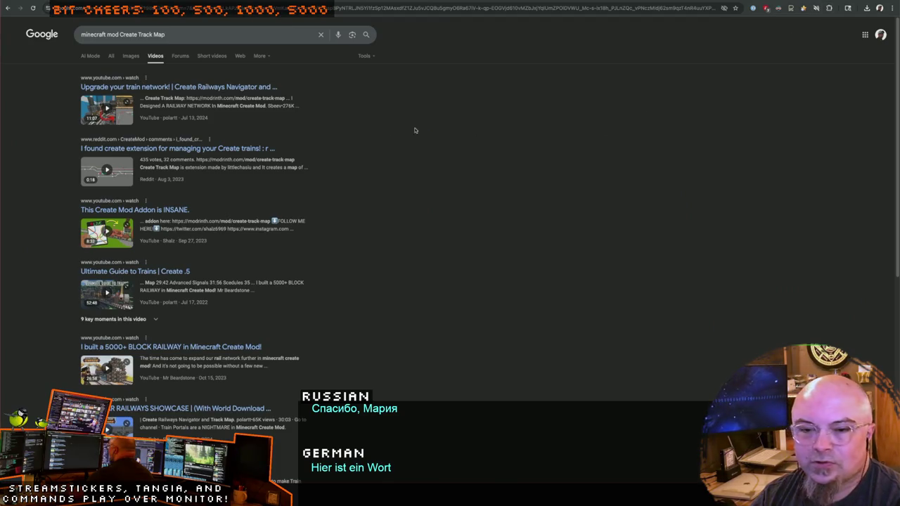
# Step: Check the first video result and the Reddit post about managing Create trains, returning each time
pyautogui.click(187, 86)
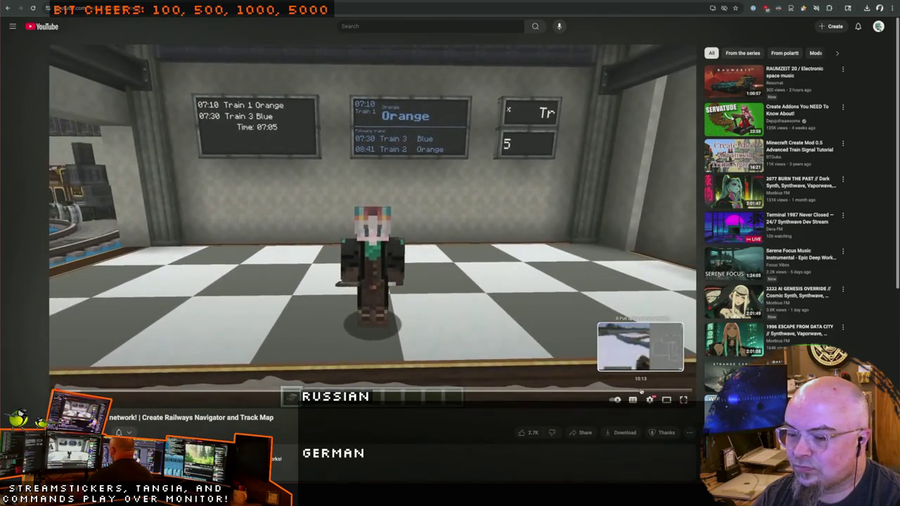
pyautogui.hotkey('alt', 'Left')
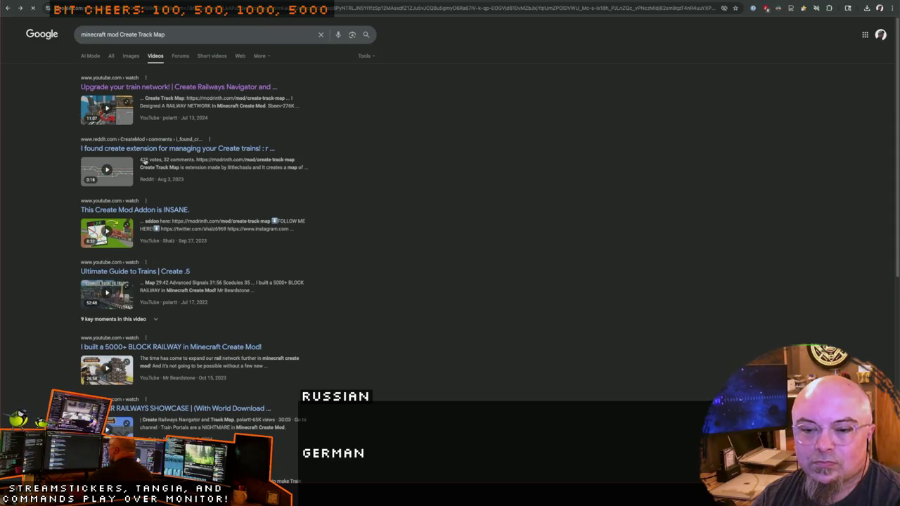
pyautogui.click(161, 148)
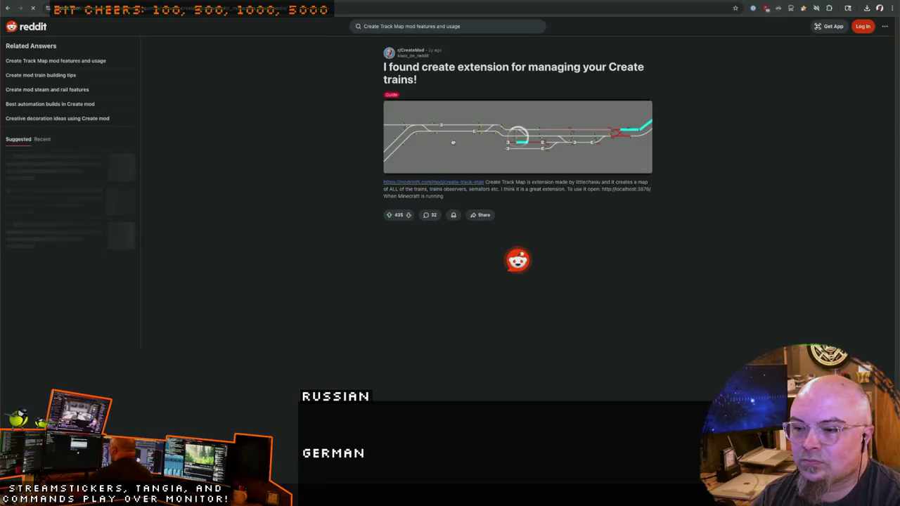
pyautogui.hotkey('alt', 'Left')
# Step: Browse the image results and open the Modrinth Create Track Map mod page
pyautogui.scroll(-1, 33, 247)
pyautogui.scroll(-2, 33, 247)
pyautogui.scroll(-3, 33, 247)
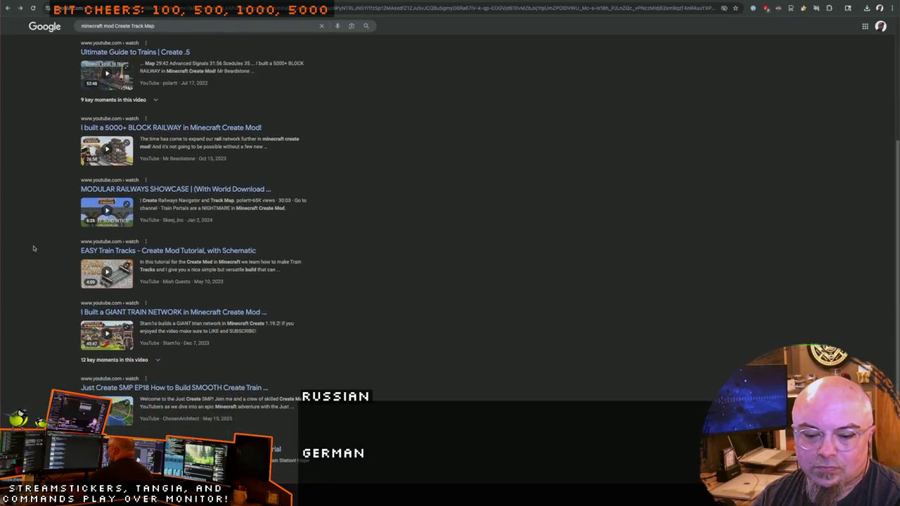
pyautogui.scroll(-2, 33, 247)
pyautogui.hotkey('alt', 'Left')
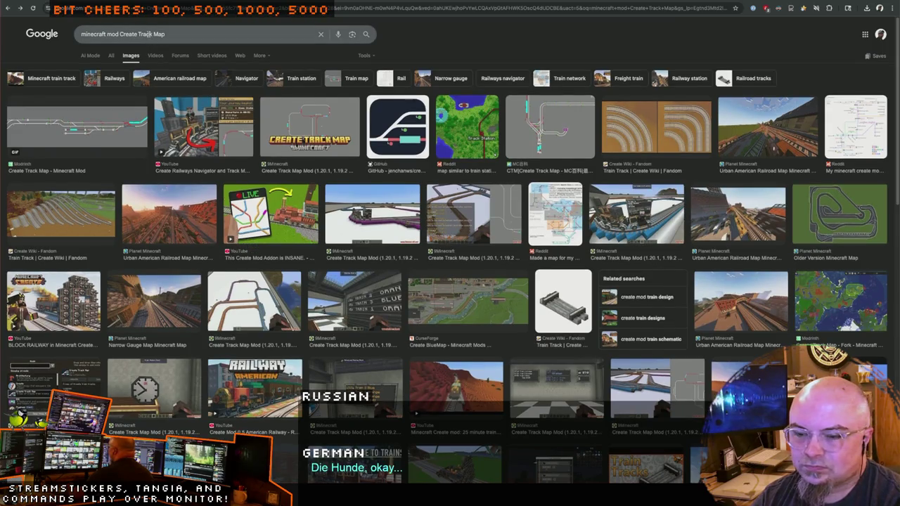
pyautogui.scroll(-5, 220, 171)
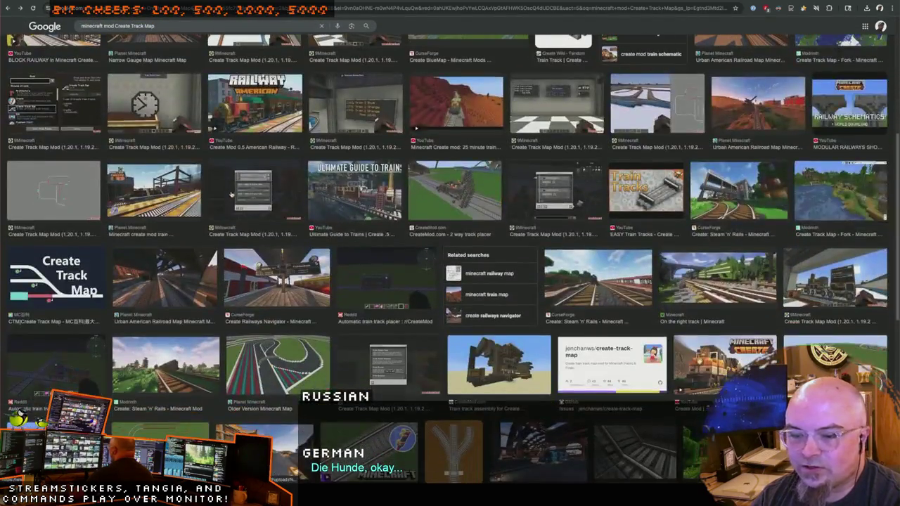
pyautogui.scroll(-5, 235, 300)
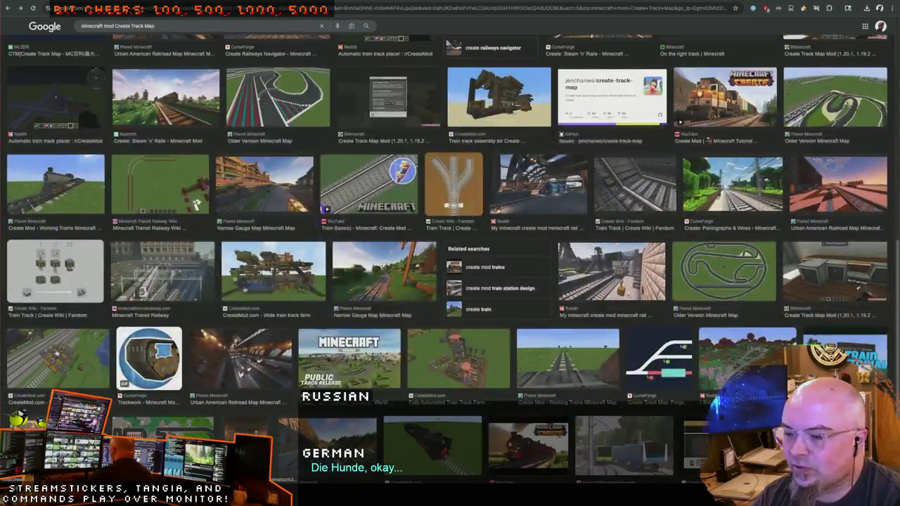
pyautogui.click(197, 204)
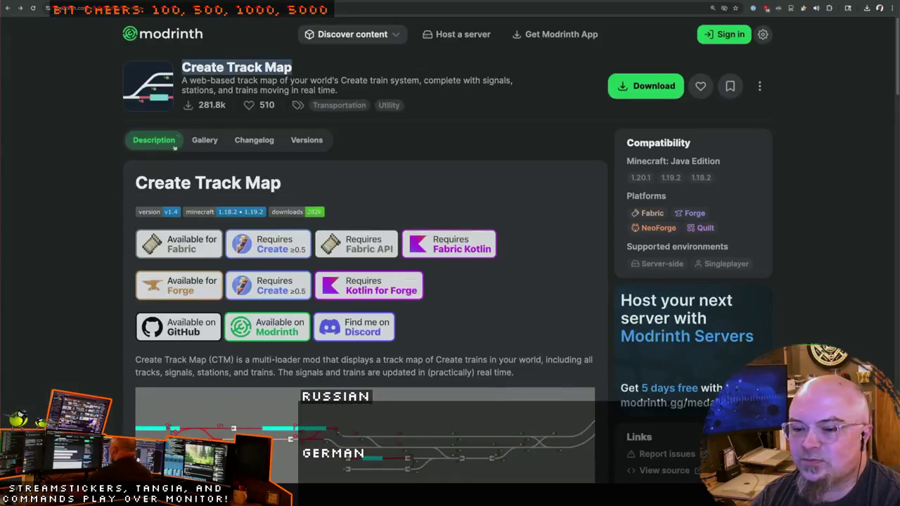
pyautogui.scroll(-7, 105, 194)
pyautogui.scroll(1, 312, 159)
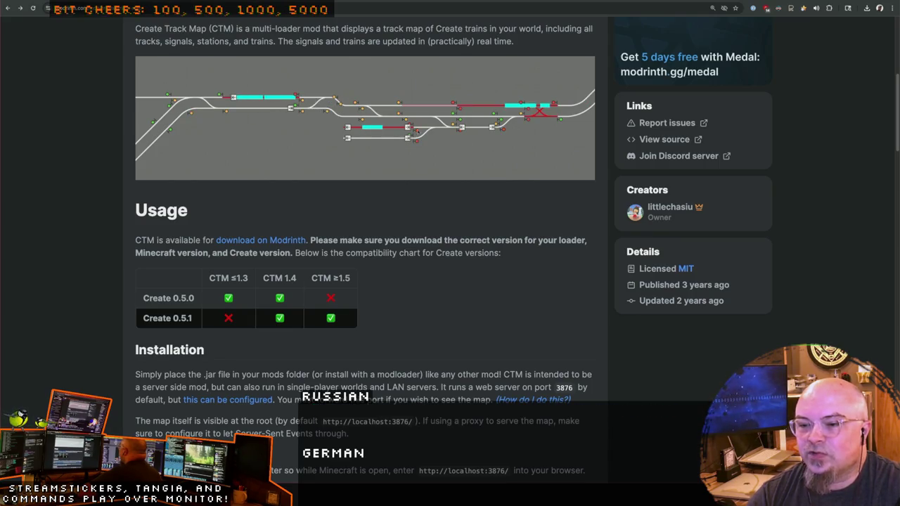
pyautogui.scroll(1, 263, 190)
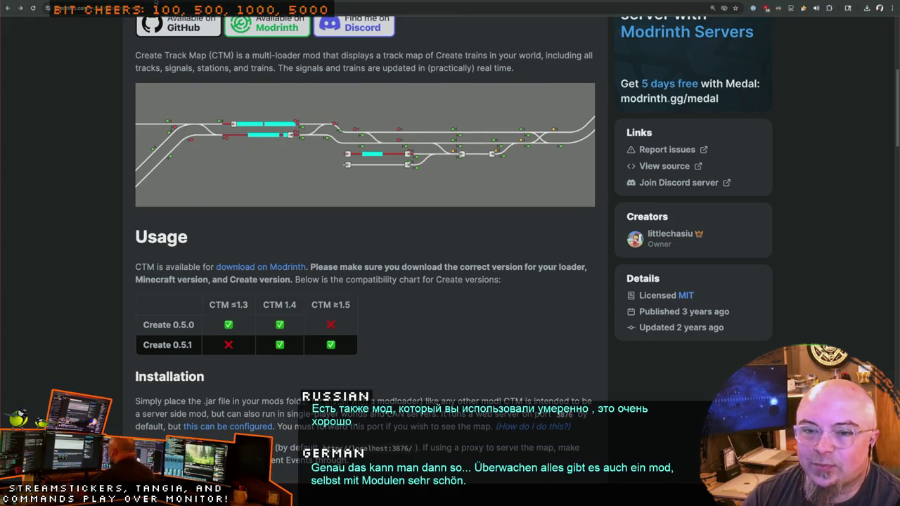
pyautogui.click(151, 6)
# Step: Search 'create', open the Create: Steam 'n' Rails CurseForge page and show its Gallery (18)
pyautogui.write('create')
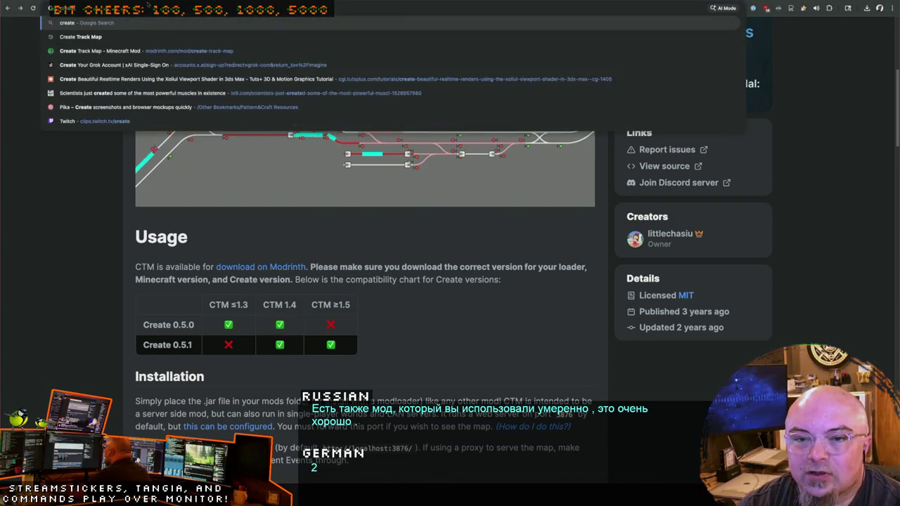
pyautogui.press('Return')
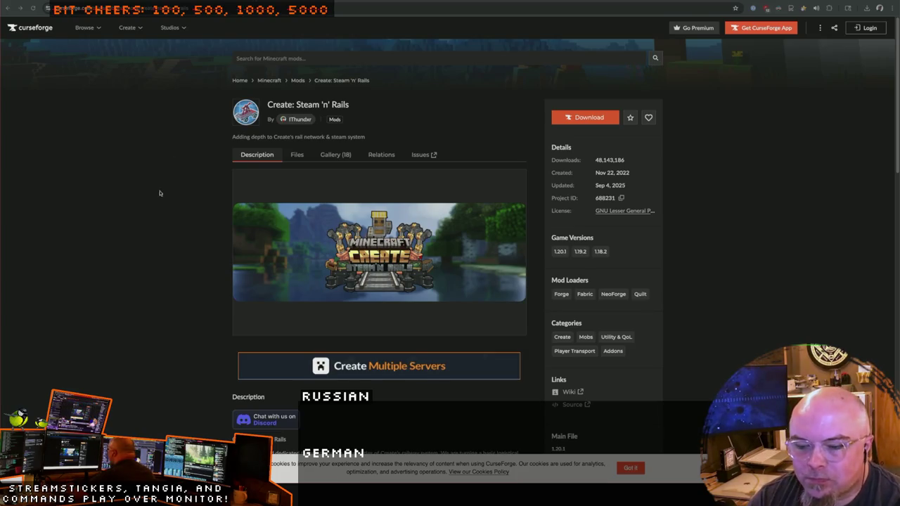
pyautogui.scroll(-5, 138, 214)
pyautogui.scroll(-10, 123, 235)
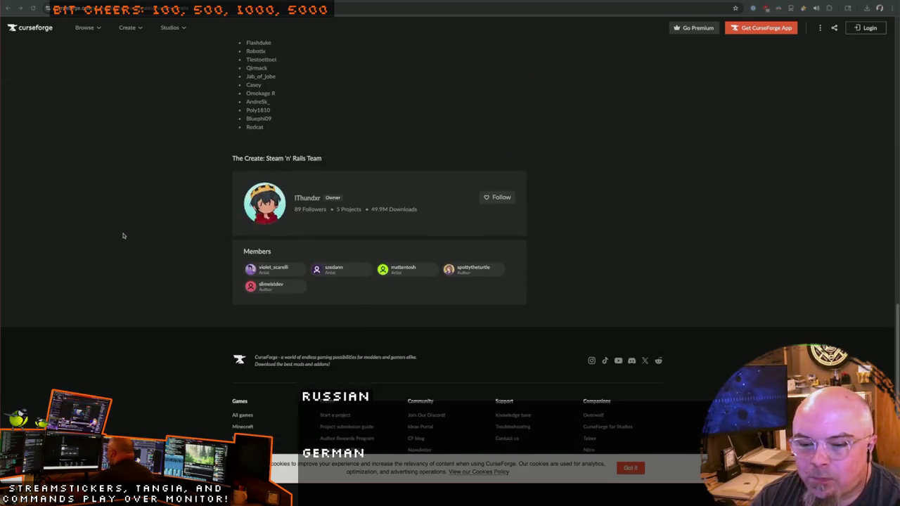
pyautogui.scroll(15, 123, 234)
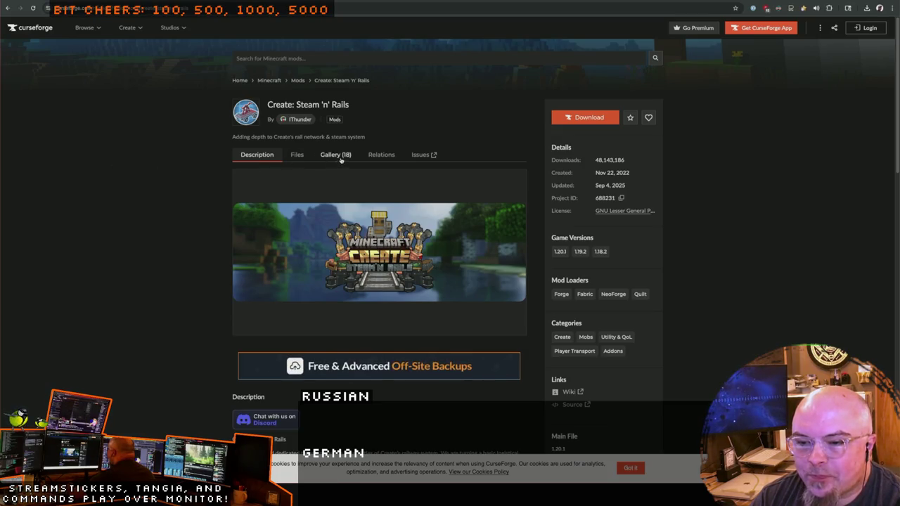
pyautogui.click(340, 160)
pyautogui.scroll(-1, 161, 224)
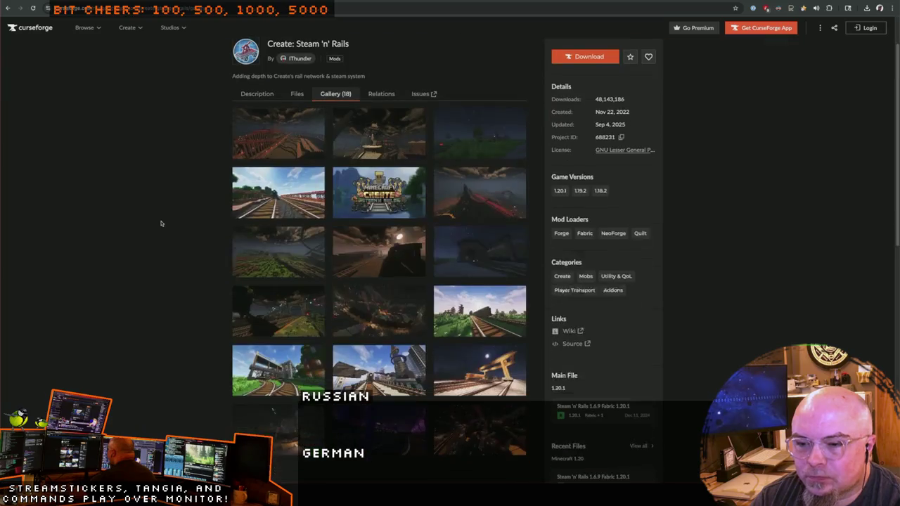
# Step: View the Steam 'n' Rails screenshots full size and zoomed, through image 10 of 18, then close the viewer
pyautogui.click(274, 138)
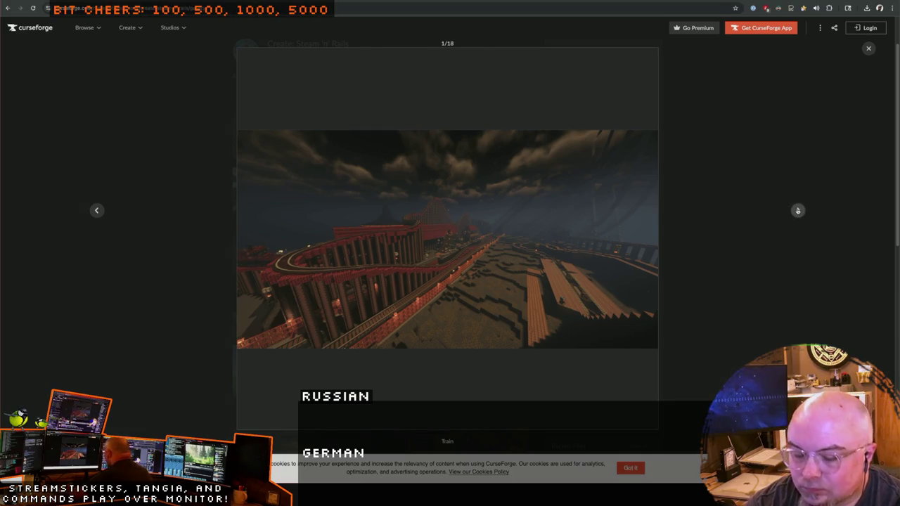
pyautogui.hotkey('ctrl', '+')
pyautogui.hotkey('ctrl', '+')
pyautogui.hotkey('ctrl', '+')
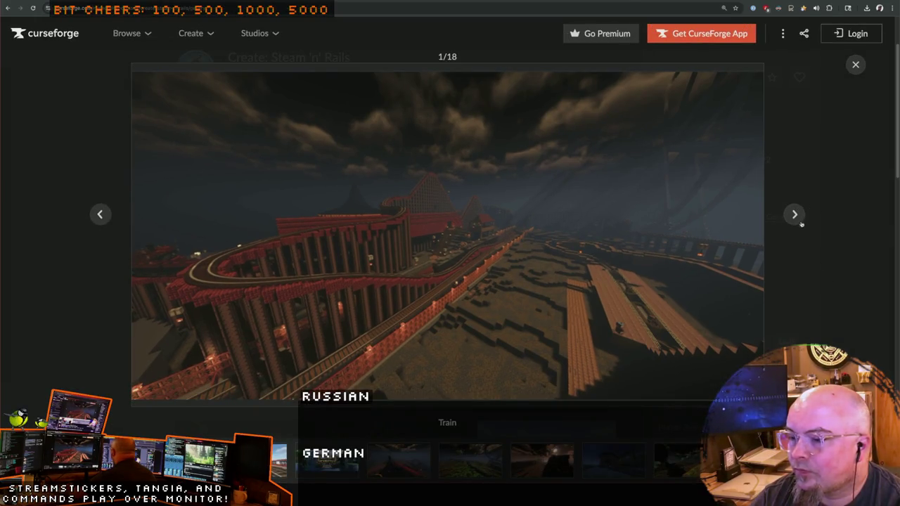
pyautogui.click(798, 220)
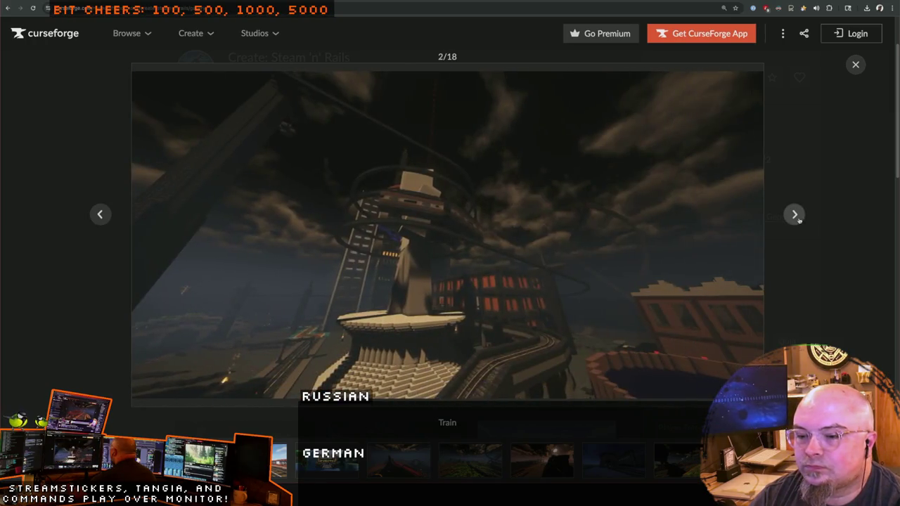
pyautogui.click(798, 220)
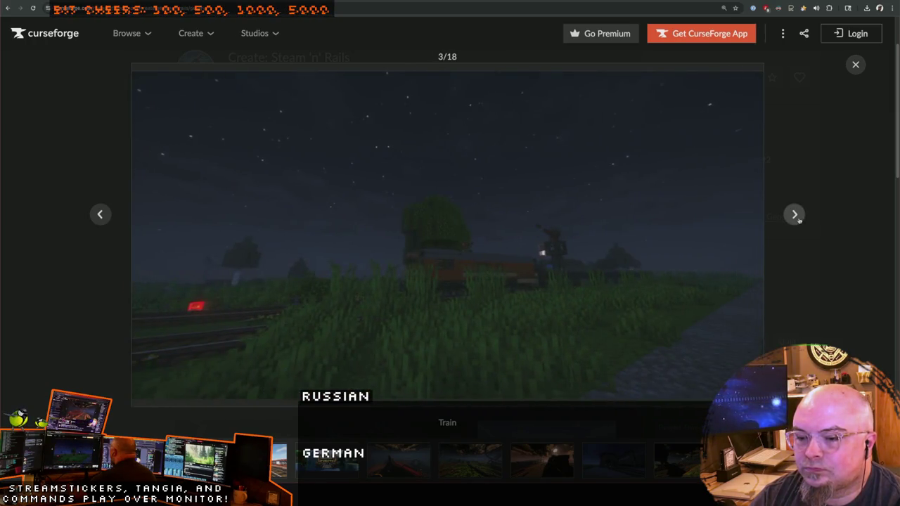
pyautogui.click(798, 220)
pyautogui.click(798, 220)
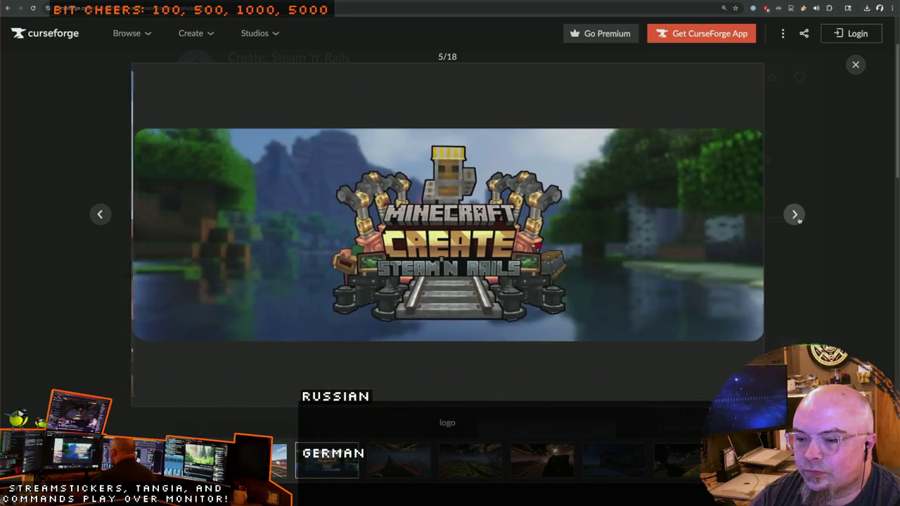
pyautogui.click(798, 220)
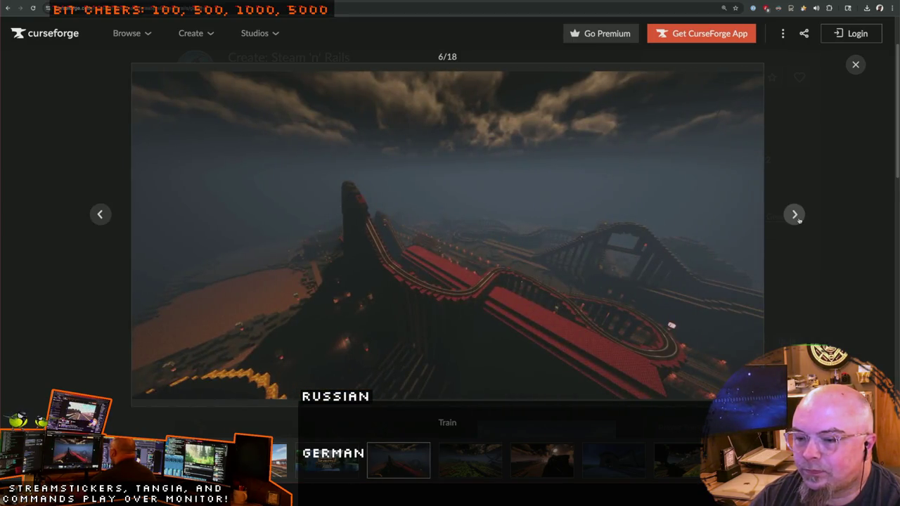
pyautogui.click(798, 220)
pyautogui.click(798, 220)
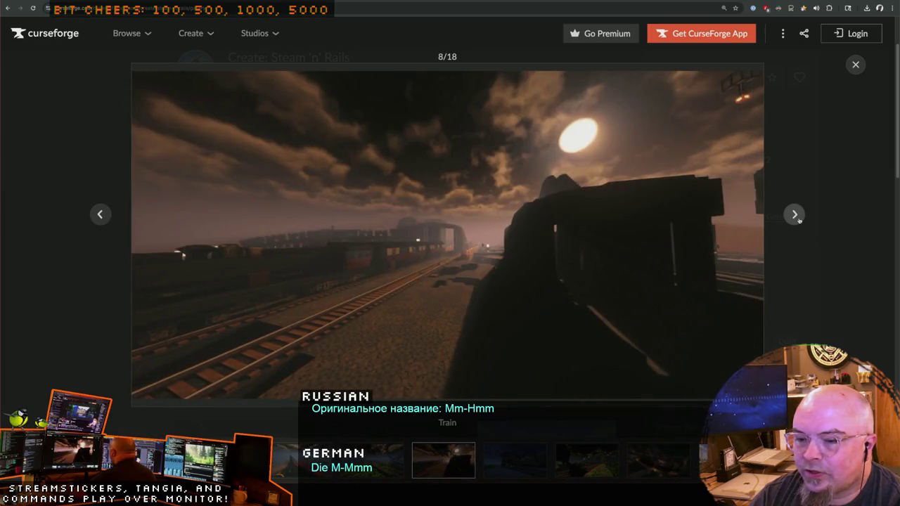
pyautogui.click(798, 220)
pyautogui.click(799, 220)
pyautogui.click(798, 220)
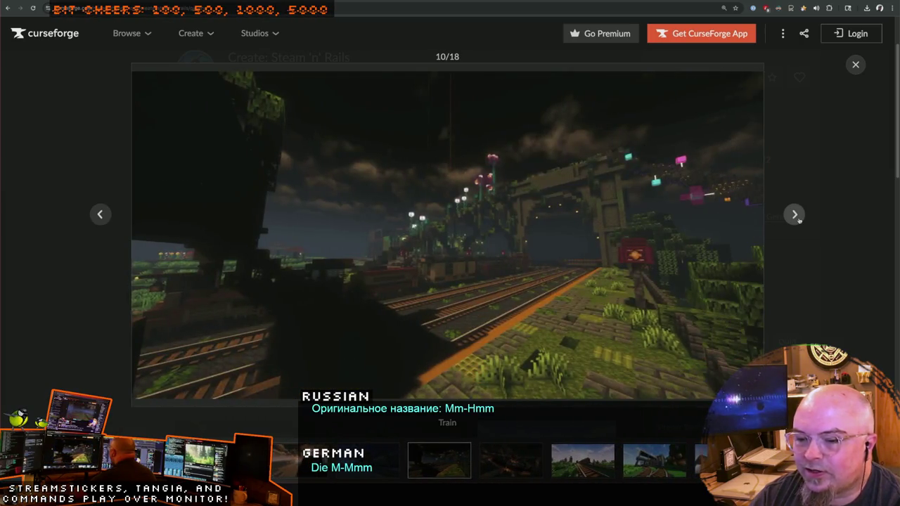
pyautogui.click(80, 246)
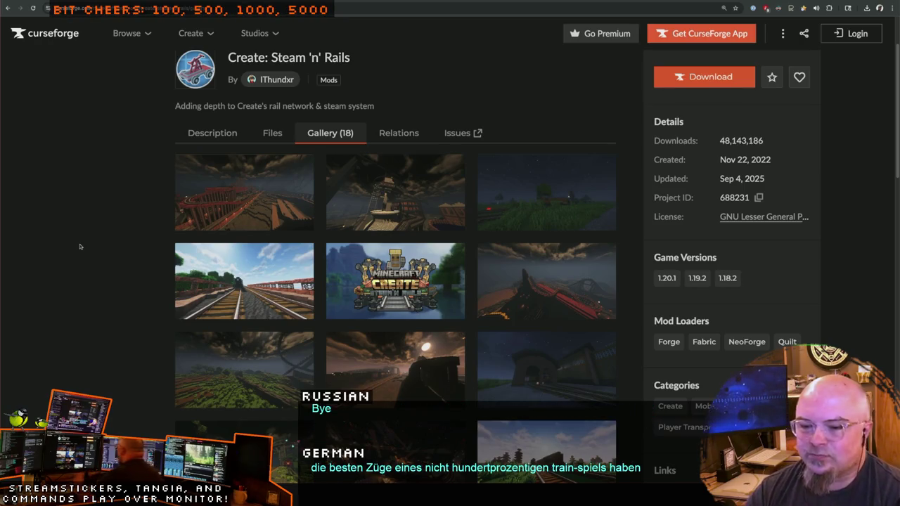
pyautogui.click(223, 7)
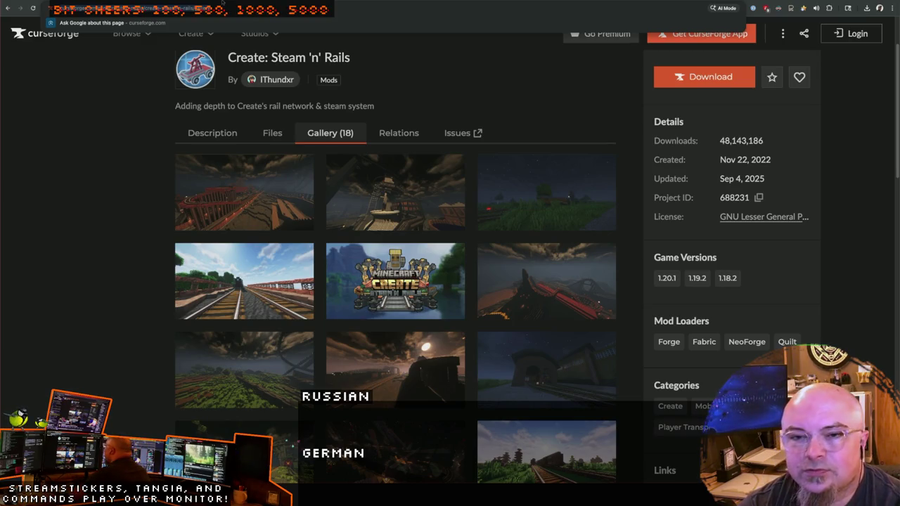
# Step: Search Google for 'this is create 2025' and open the 'This is Create. (2025)' video
pyautogui.write('this is create 2025')
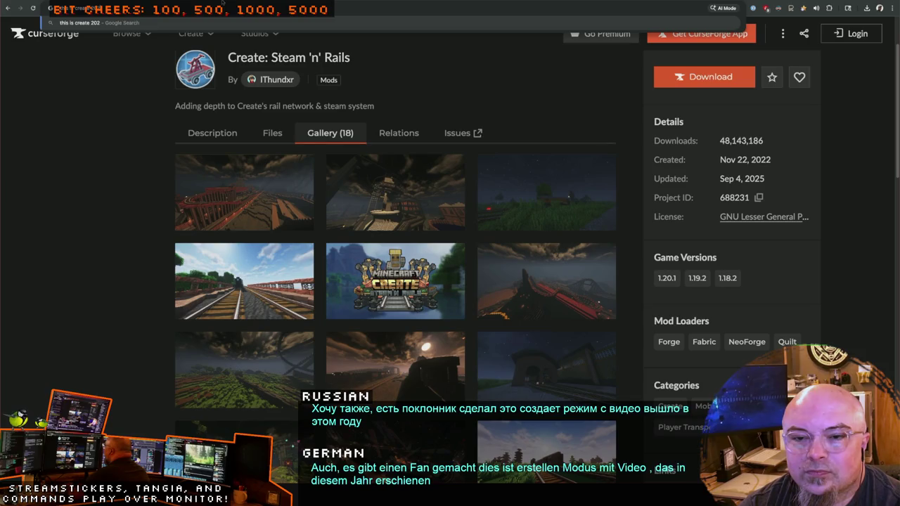
pyautogui.press('Return')
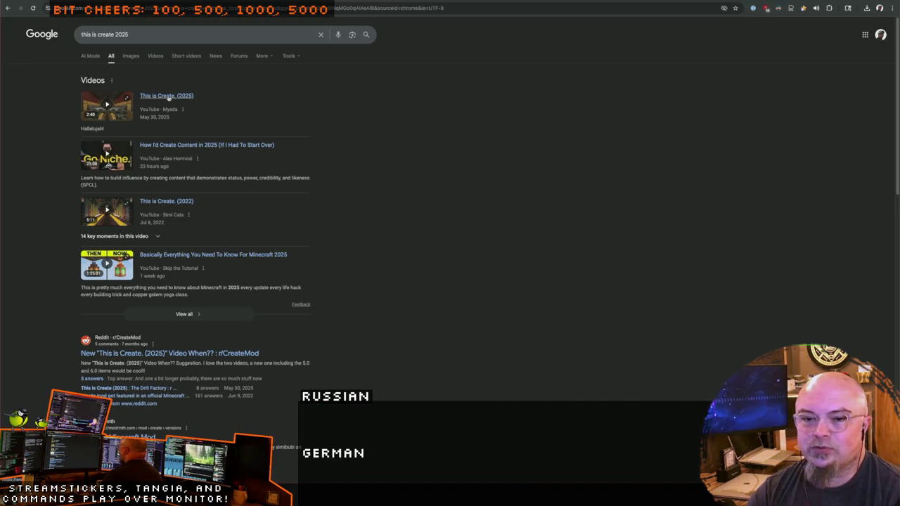
pyautogui.click(168, 98)
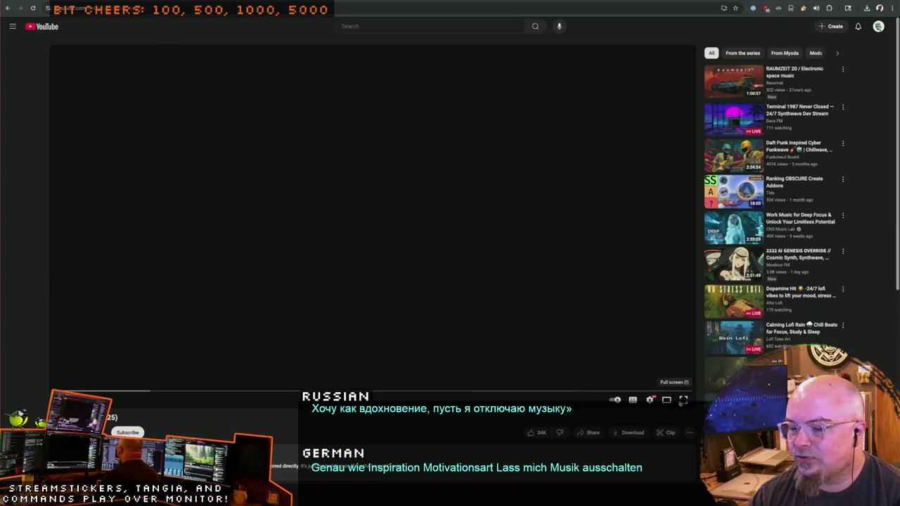
pyautogui.click(667, 399)
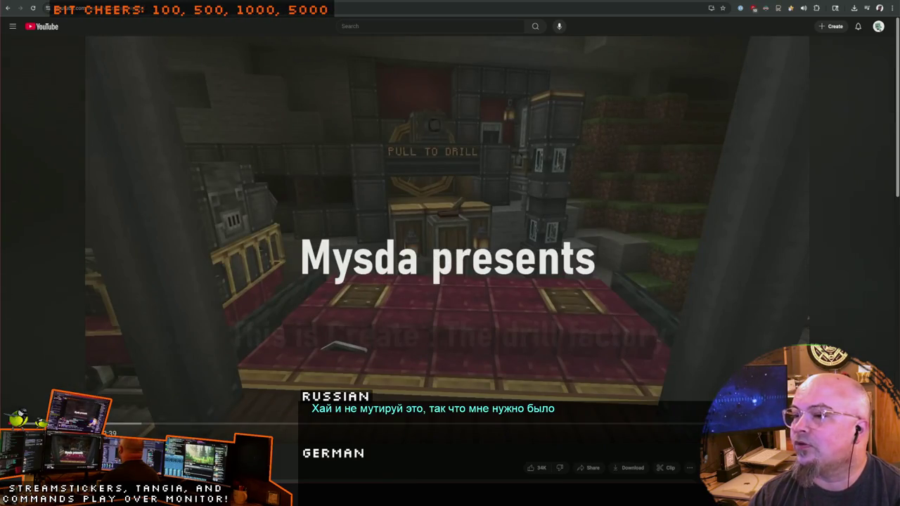
pyautogui.click(776, 2)
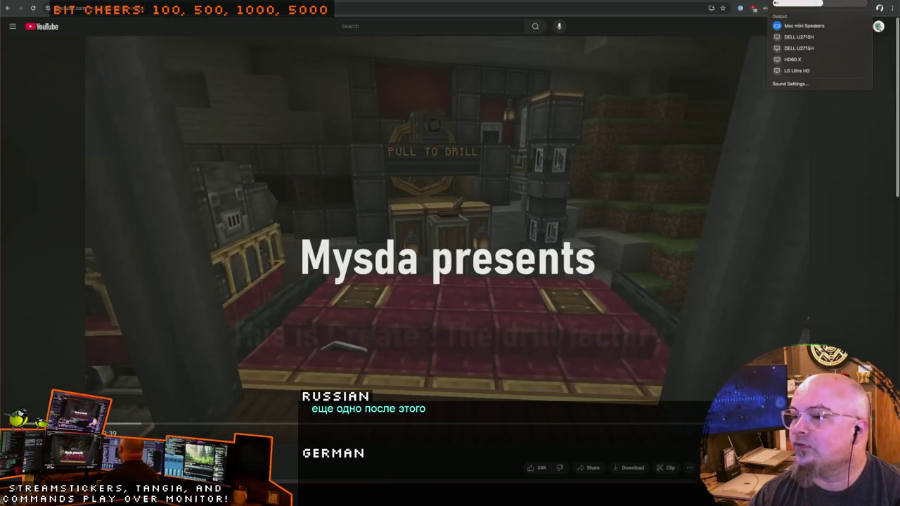
pyautogui.click(790, 59)
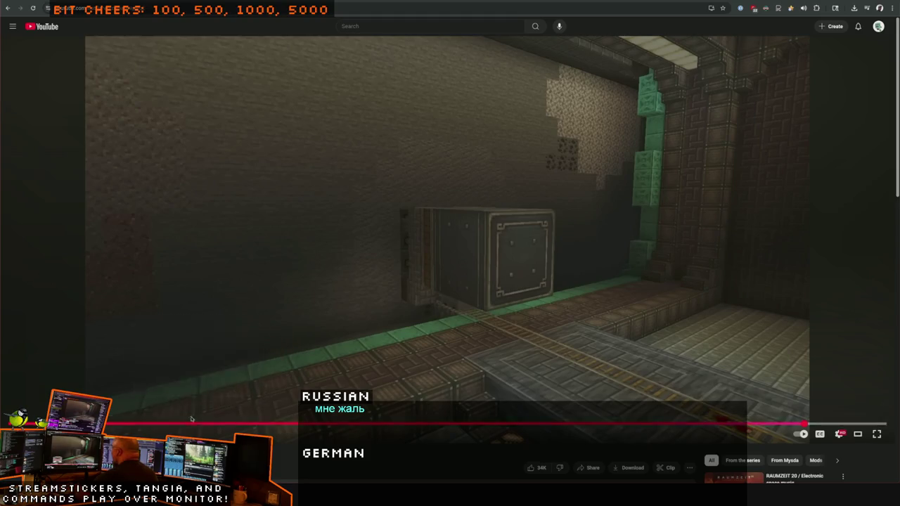
# Step: Replay 'This is Create. (2025)' from the beginning to the end and stop the next video autoplaying
pyautogui.moveTo(77, 424); pyautogui.dragTo(72, 424)
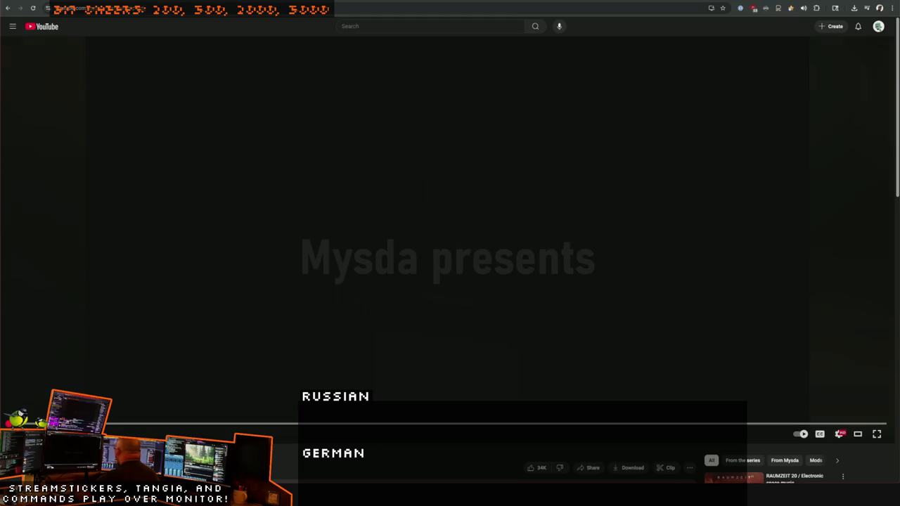
pyautogui.click(312, 260)
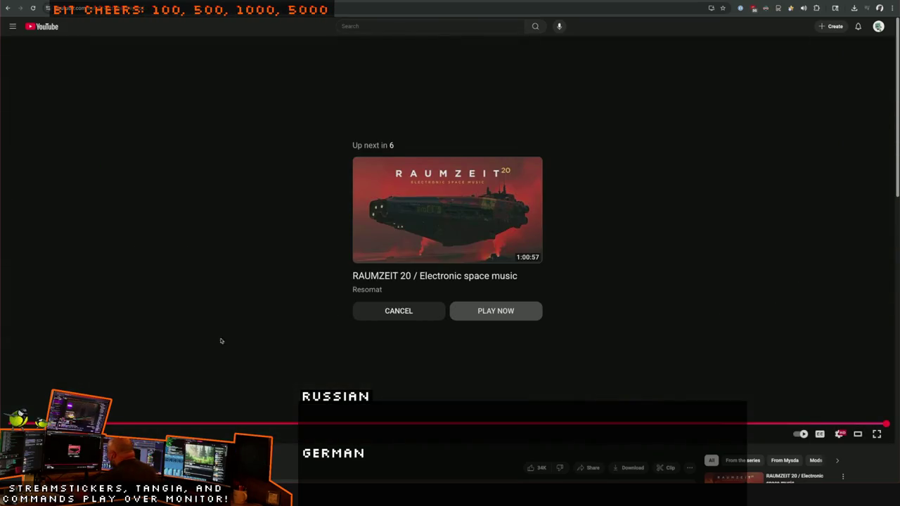
pyautogui.click(404, 312)
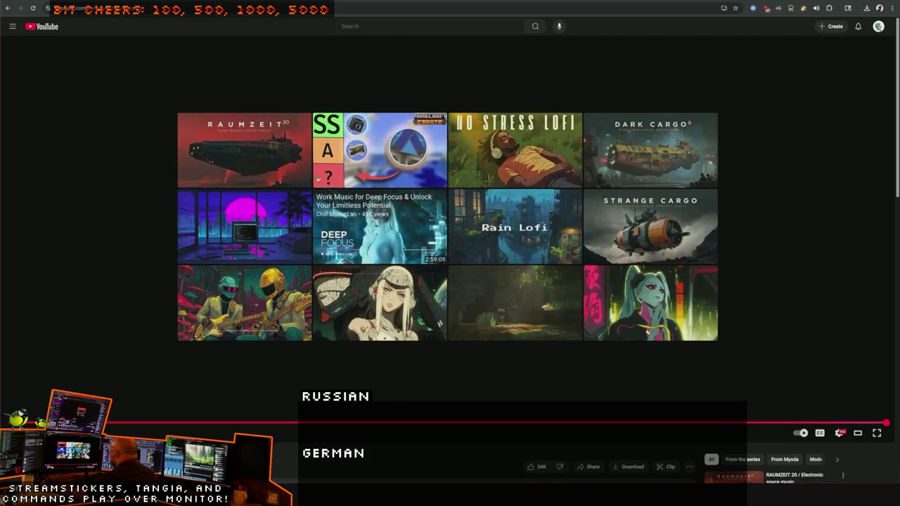
# Step: Close the YouTube tab to get back to the ChatGPT modpack prompt
pyautogui.hotkey('ctrl', 'w')
pyautogui.hotkey('ctrl', 'w')
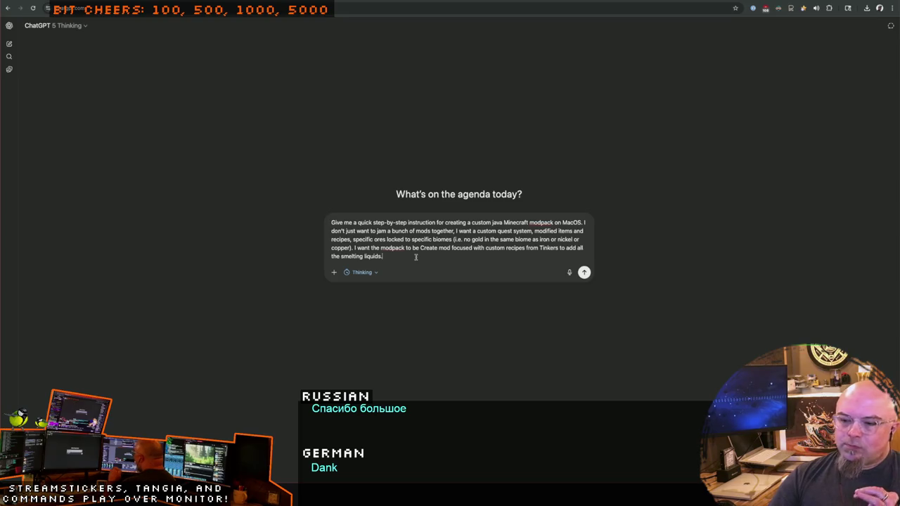
# Step: Add 'I don't want the tinkers instructions now, just giving that for context' and select the whole prompt
pyautogui.press('BackSpace')
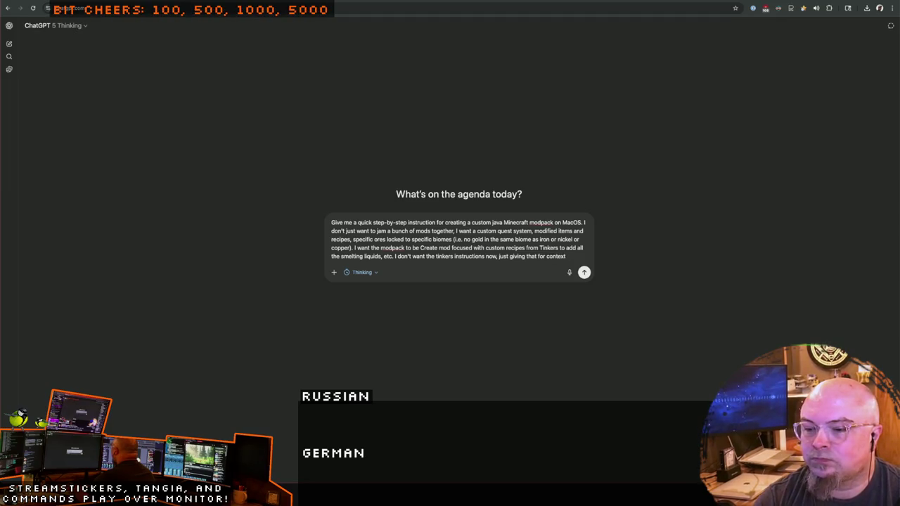
pyautogui.hotkey('ctrl', 'a')
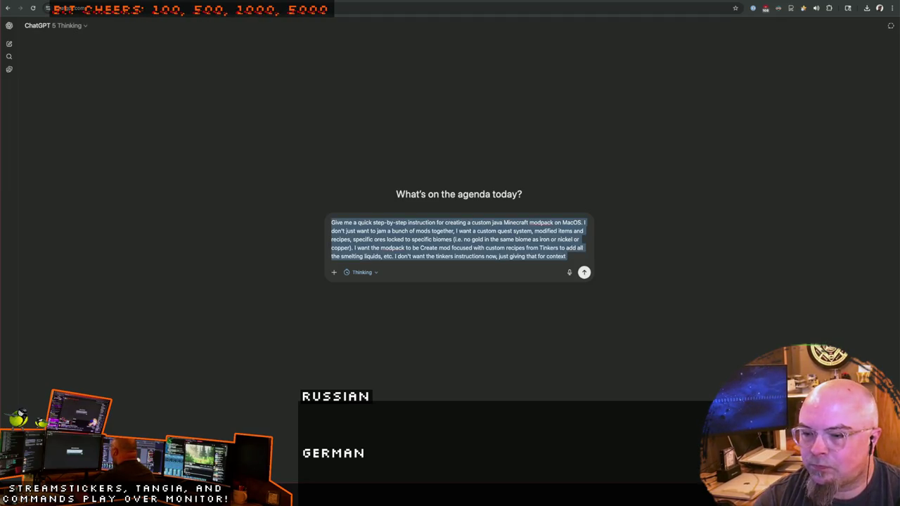
pyautogui.click(567, 255)
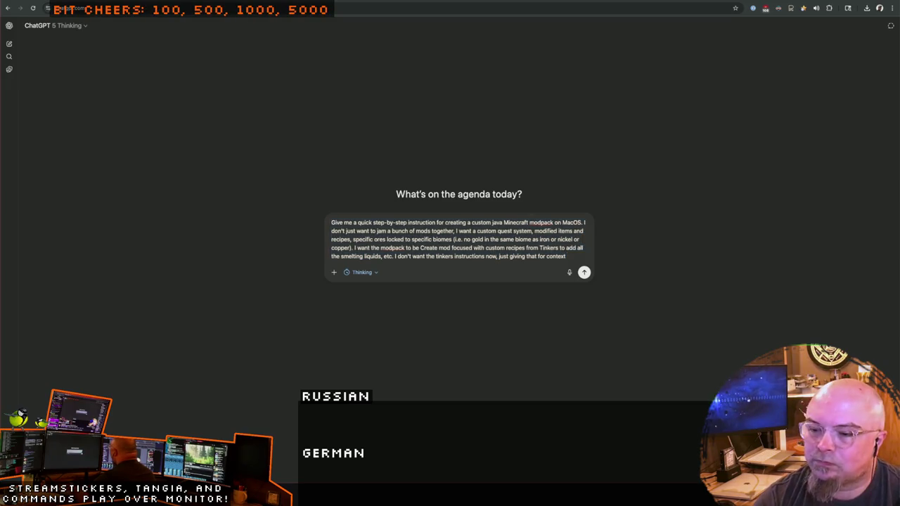
pyautogui.hotkey('ctrl', 'a')
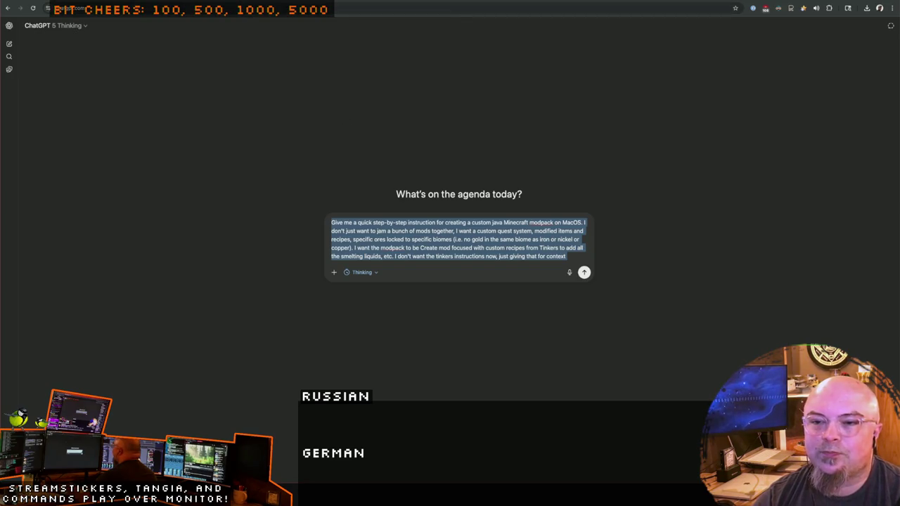
pyautogui.press('super+Tab')
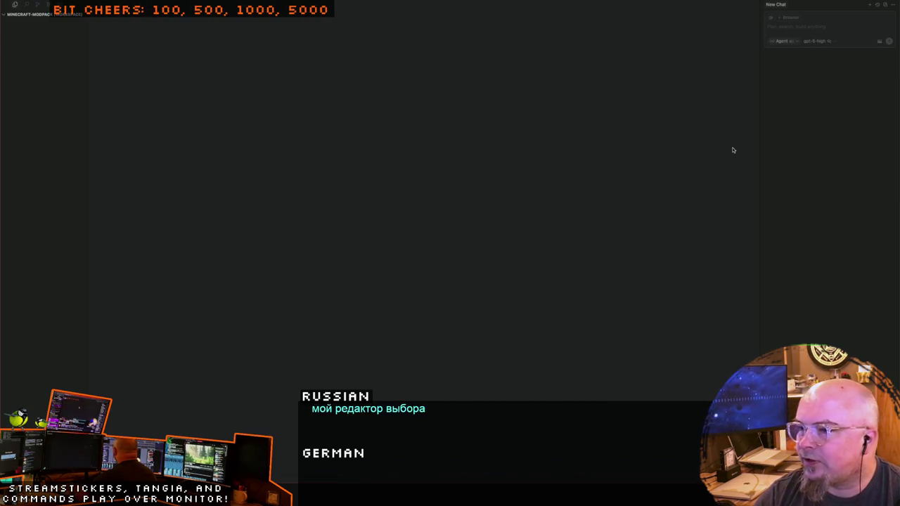
pyautogui.click(777, 42)
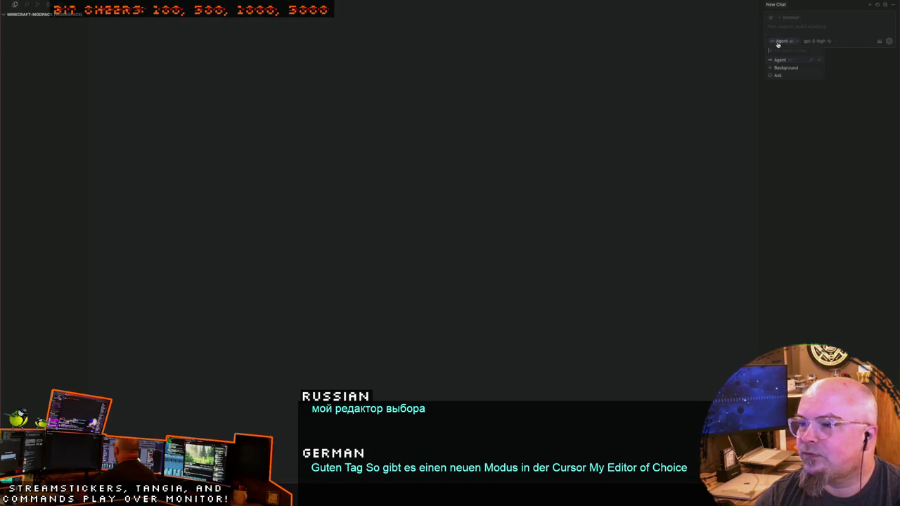
pyautogui.click(643, 62)
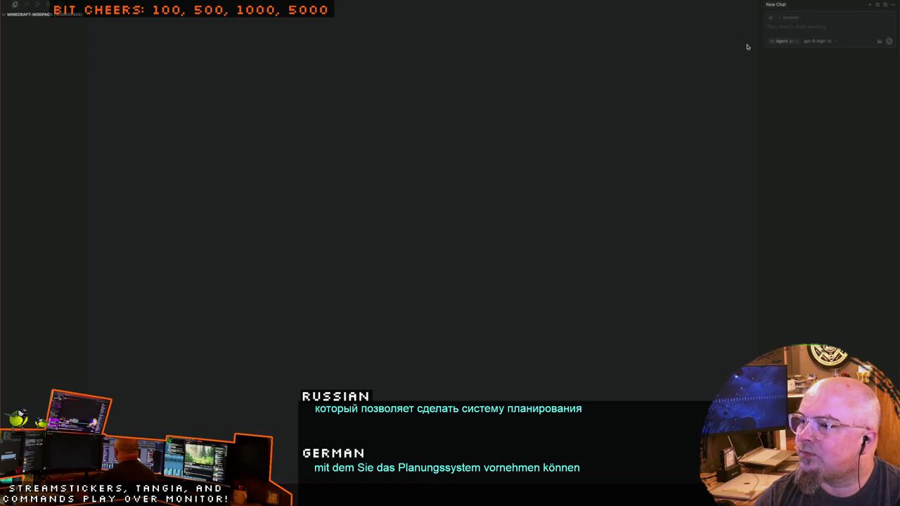
pyautogui.click(787, 44)
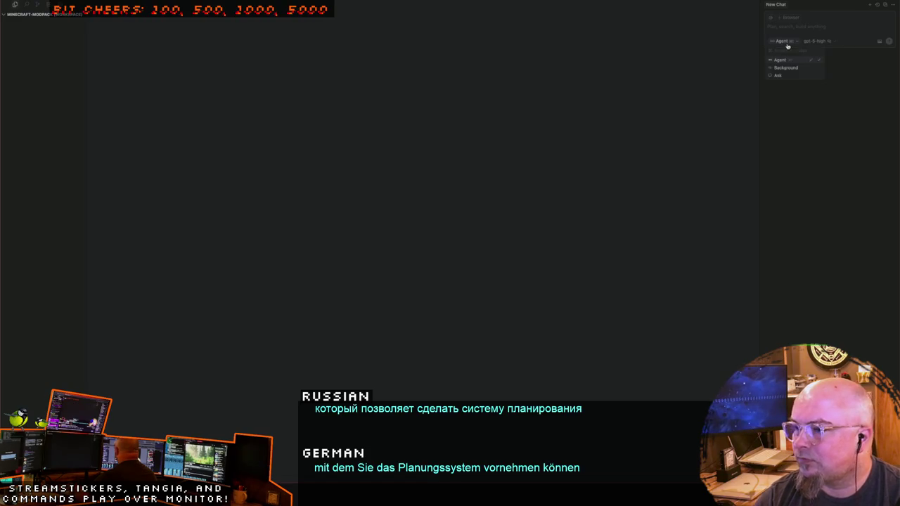
pyautogui.click(672, 78)
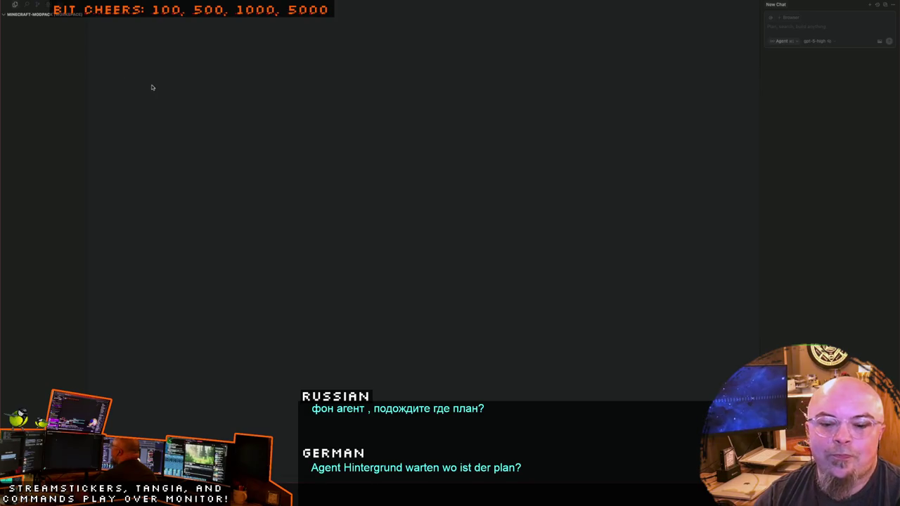
pyautogui.rightClick(45, 121)
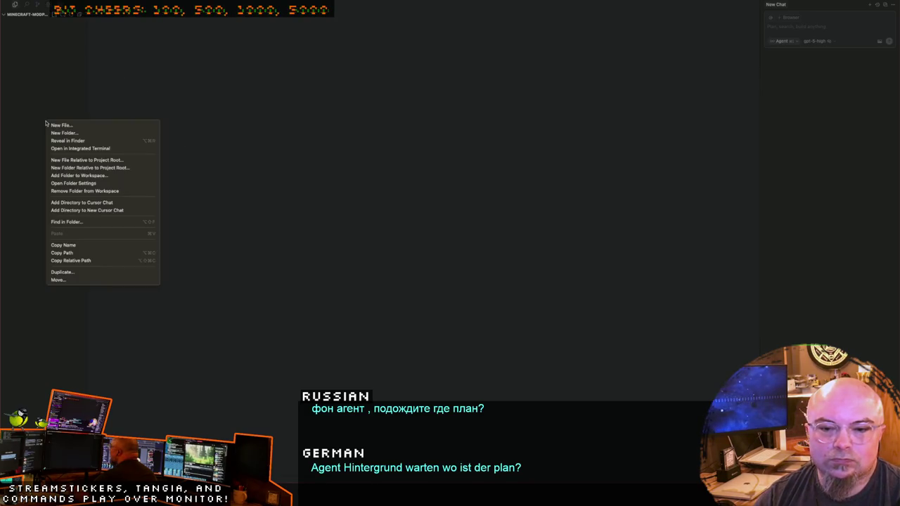
# Step: Create README.md in the project with the heading '# Minecraft Custom Modpack'
pyautogui.click(63, 125)
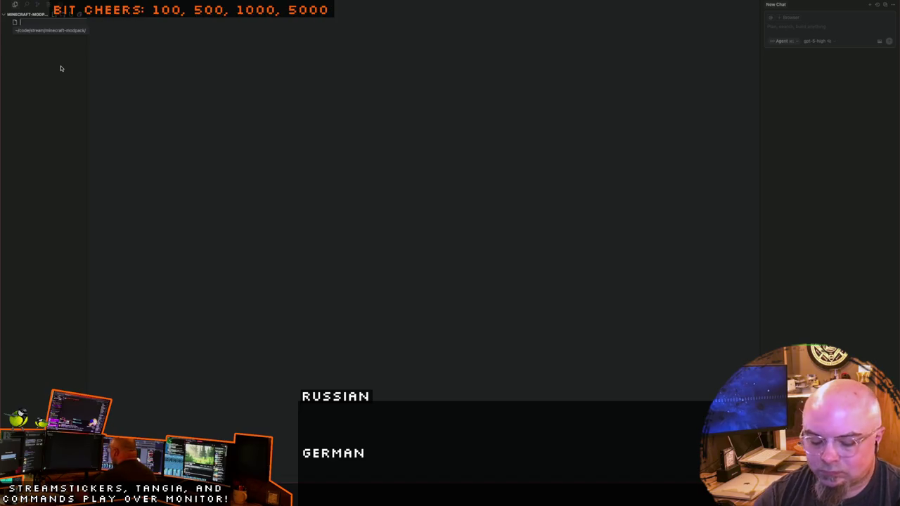
pyautogui.write('README.md')
pyautogui.press('Return')
pyautogui.write('# Mine')
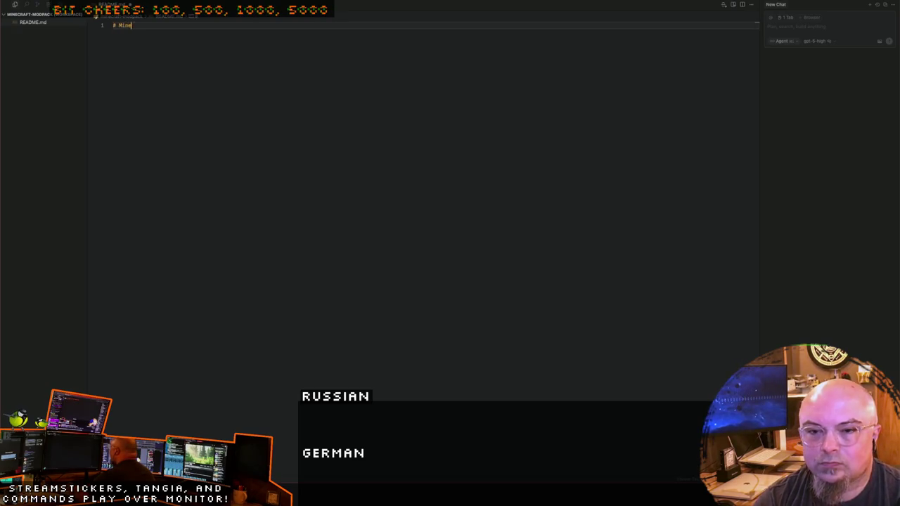
pyautogui.write('craft Custom Modpack')
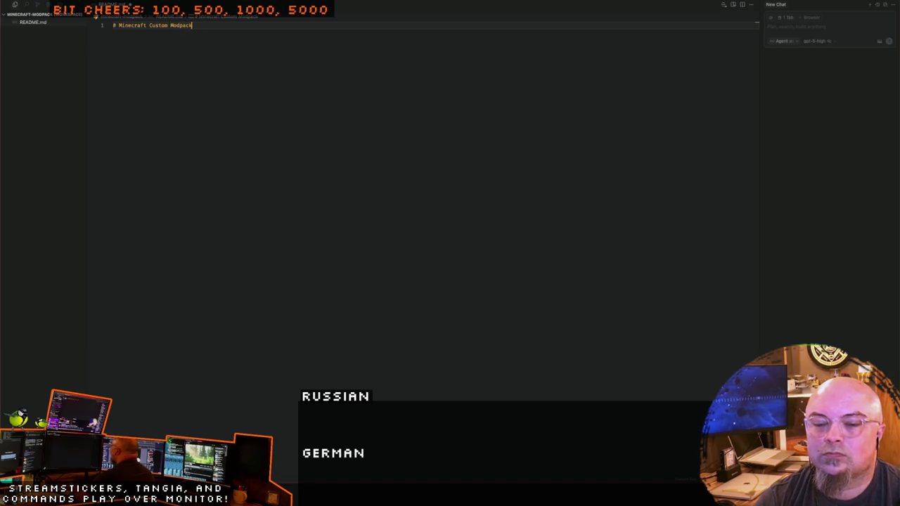
pyautogui.press('Return')
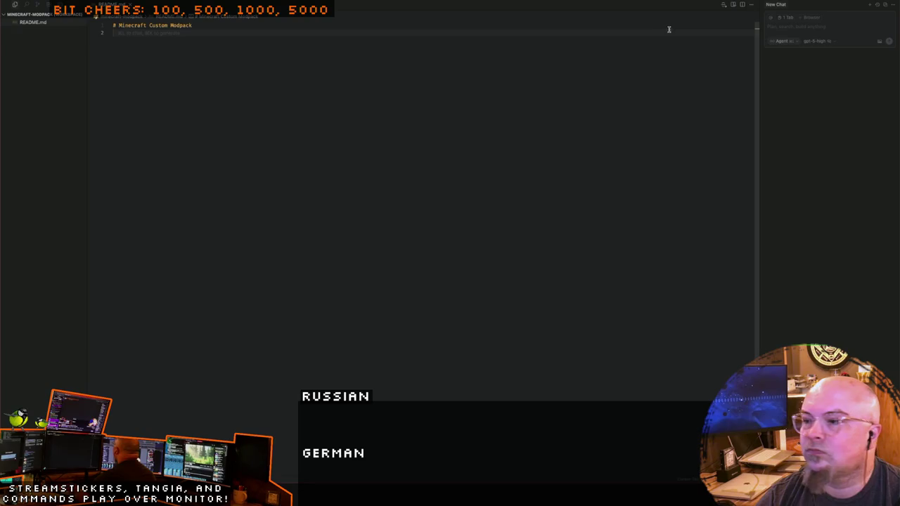
# Step: Open a second new chat and search its mode list for a planning option
pyautogui.click(784, 42)
pyautogui.click(675, 79)
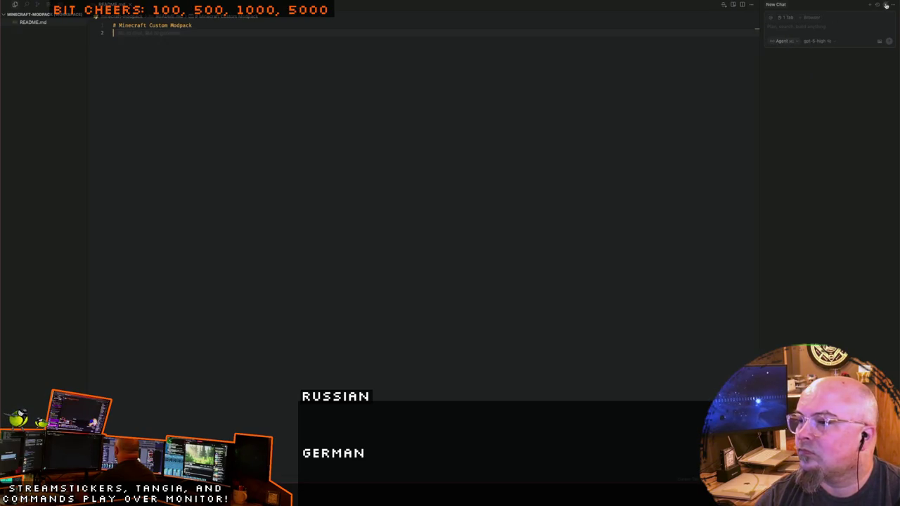
pyautogui.press('super+t')
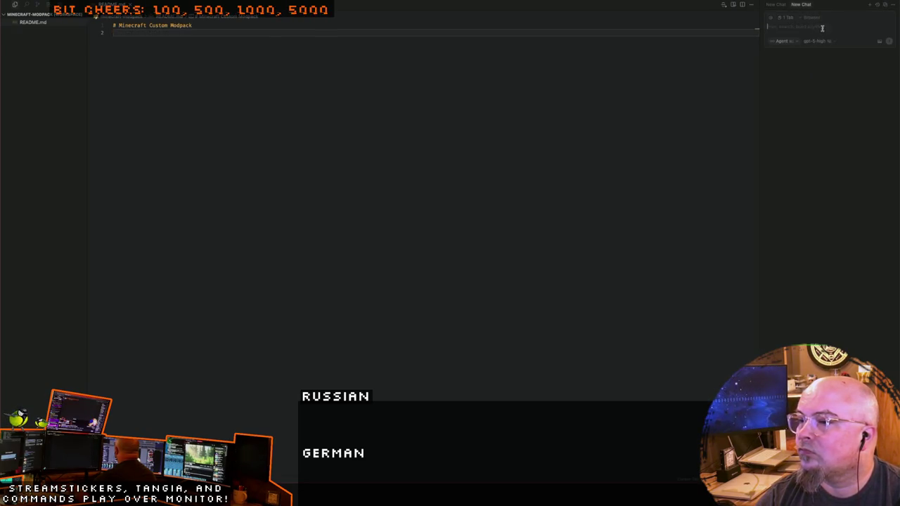
pyautogui.click(784, 41)
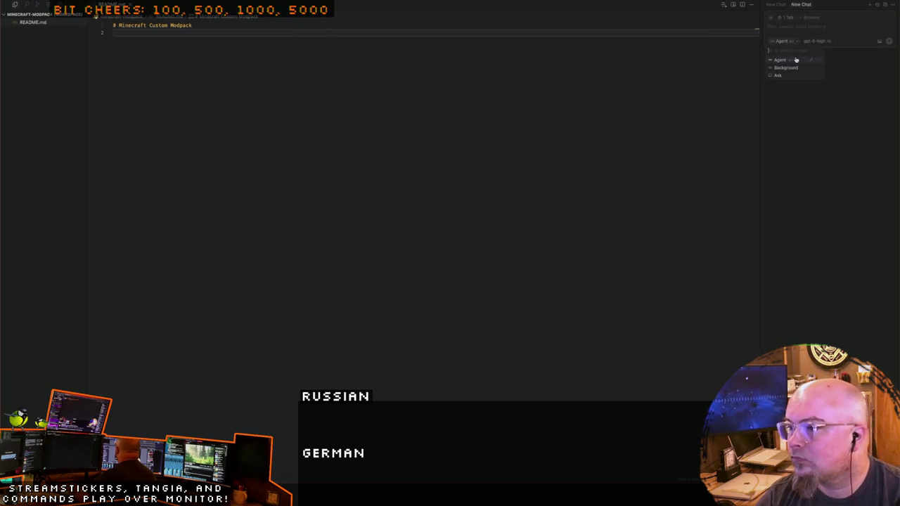
pyautogui.write('plan')
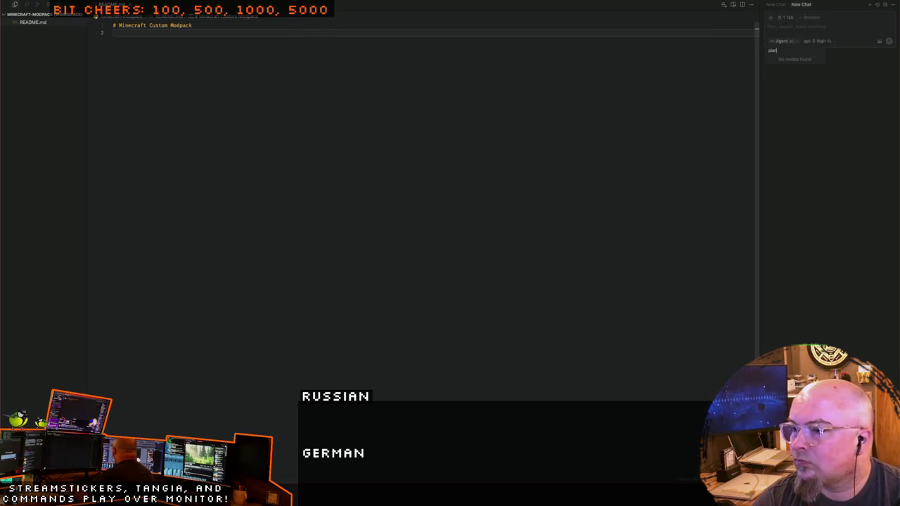
pyautogui.press('Escape')
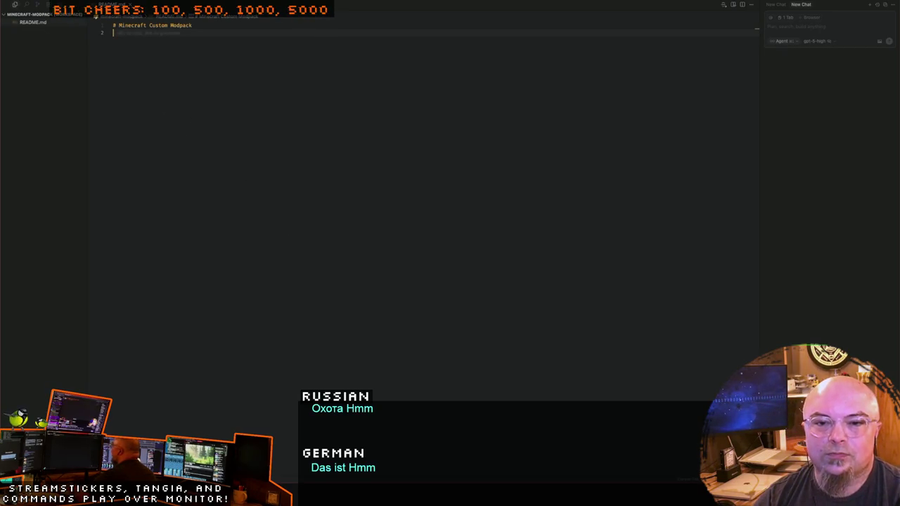
pyautogui.rightClick(33, 22)
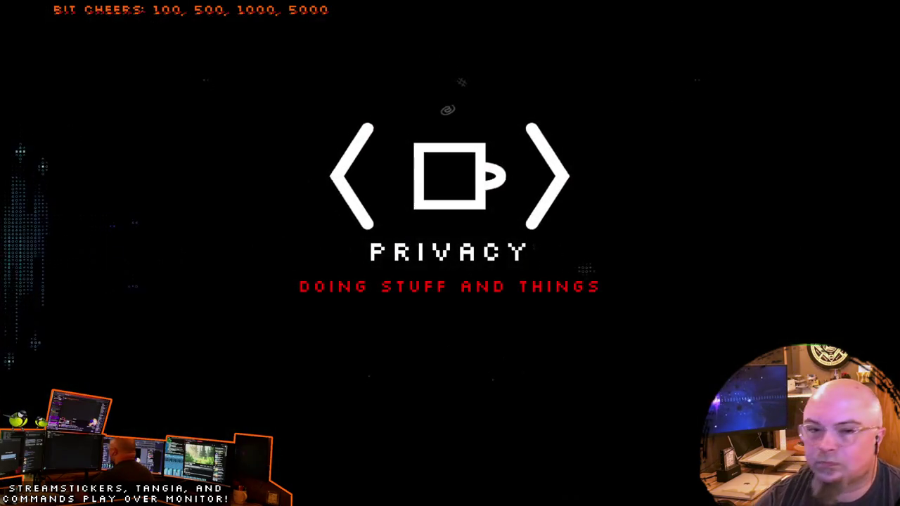
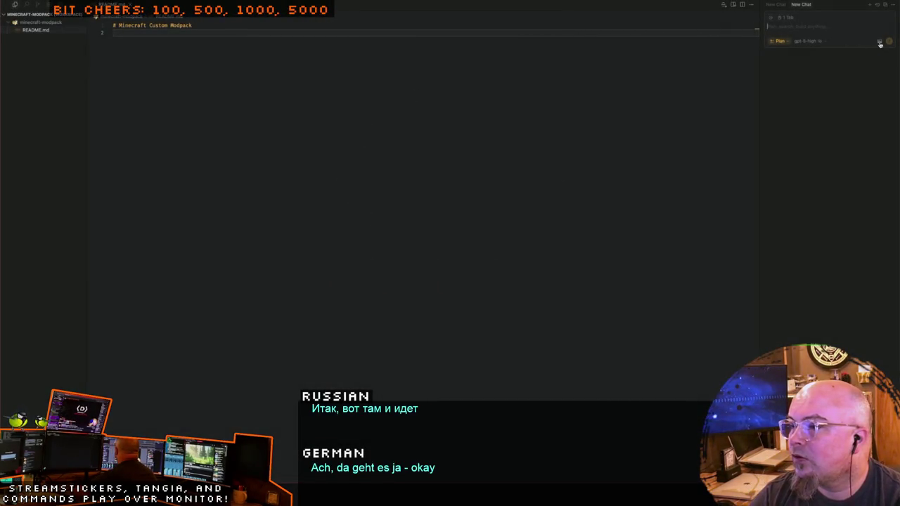
# Step: Pop the agent chat out of the side panel into its own editor window
pyautogui.click(892, 6)
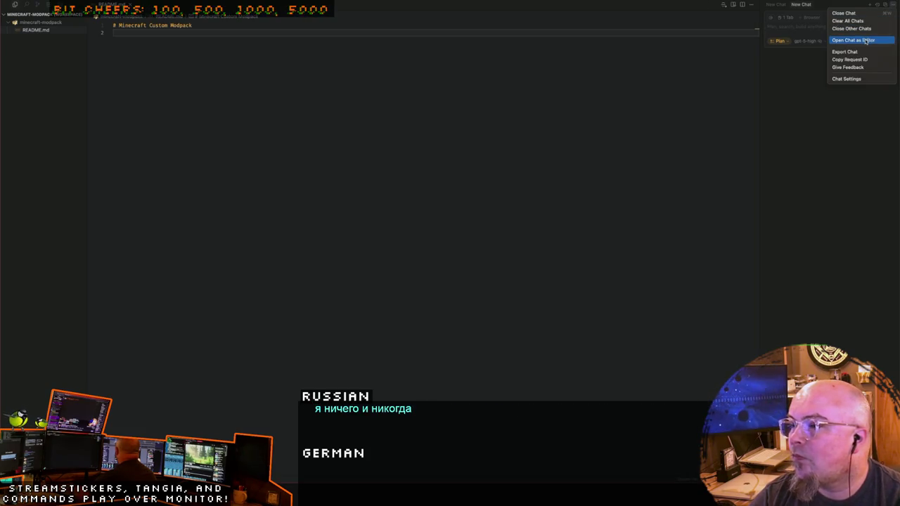
pyautogui.click(890, 6)
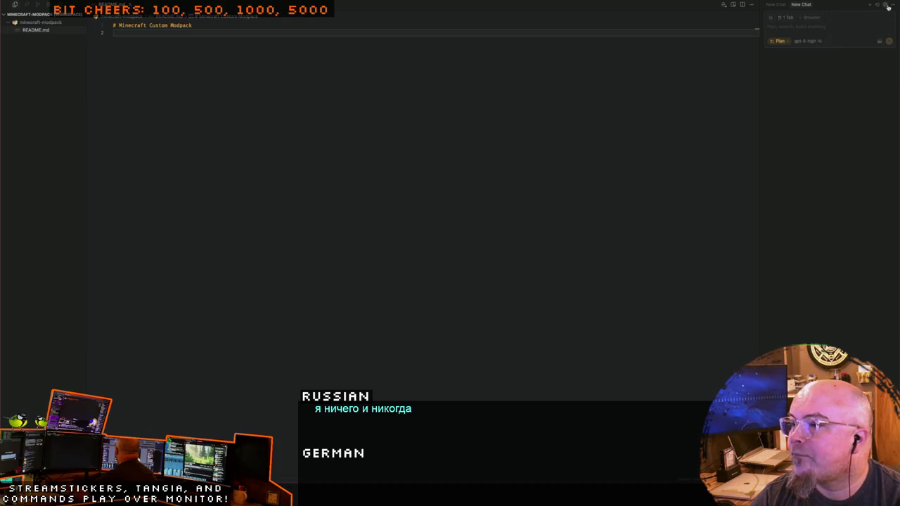
pyautogui.click(884, 6)
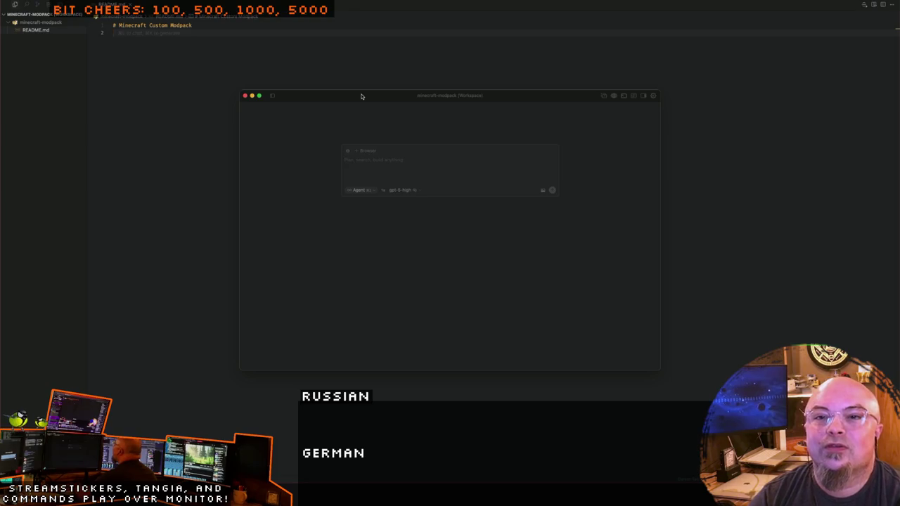
# Step: Move the agent window up-left and paste the prepared Create modpack prompt
pyautogui.moveTo(360, 97); pyautogui.dragTo(323, 76)
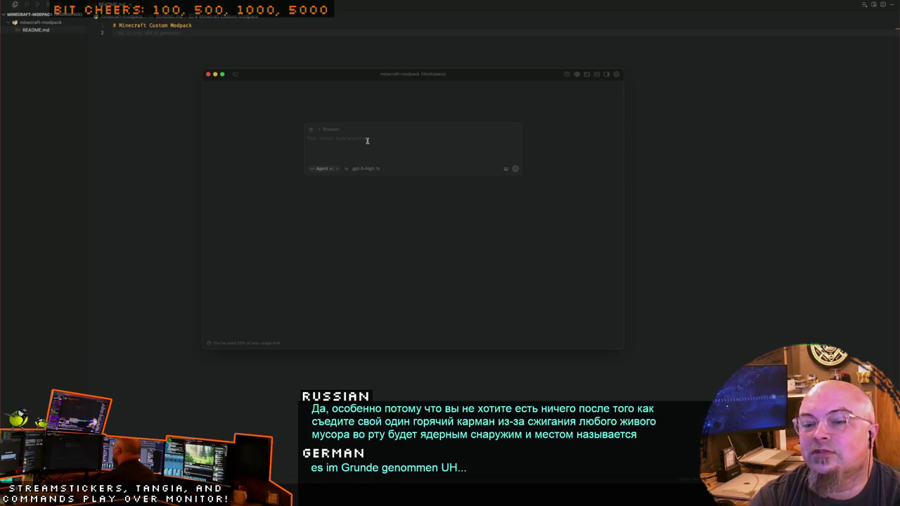
pyautogui.press('super+v')
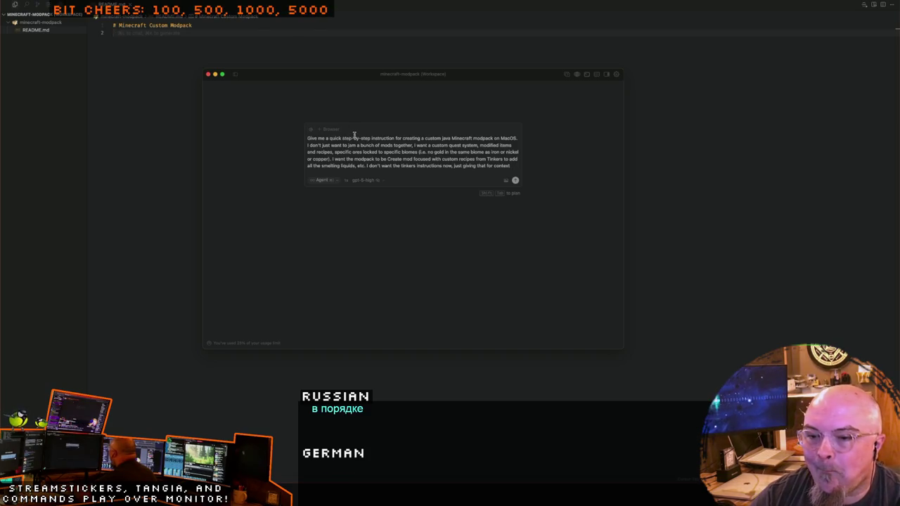
# Step: Reword the prompt's opening to 'I want to create a custom java Minecraft modpack'
pyautogui.doubleClick(310, 138)
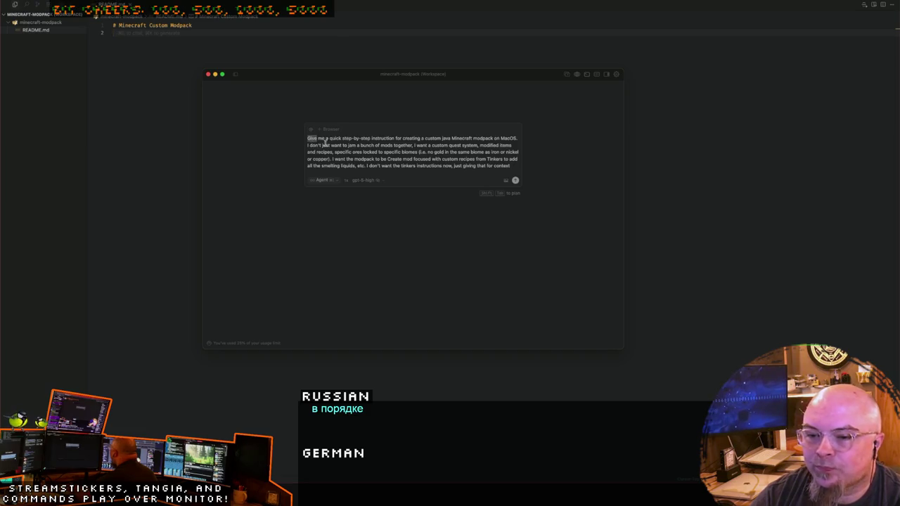
pyautogui.write('I want')
pyautogui.press('super+equal')
pyautogui.press('super+equal')
pyautogui.press('super+equal')
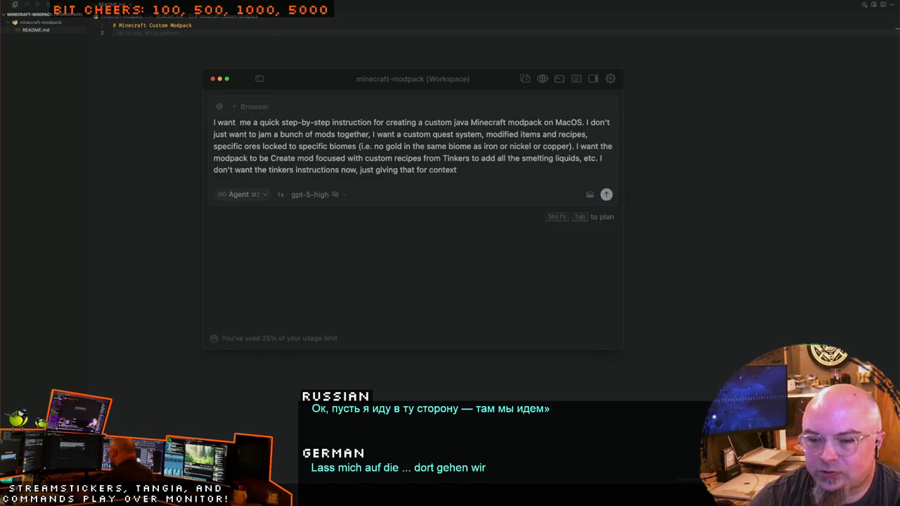
pyautogui.write('to')
pyautogui.press('Delete')
pyautogui.press('Delete')
pyautogui.press('Delete')
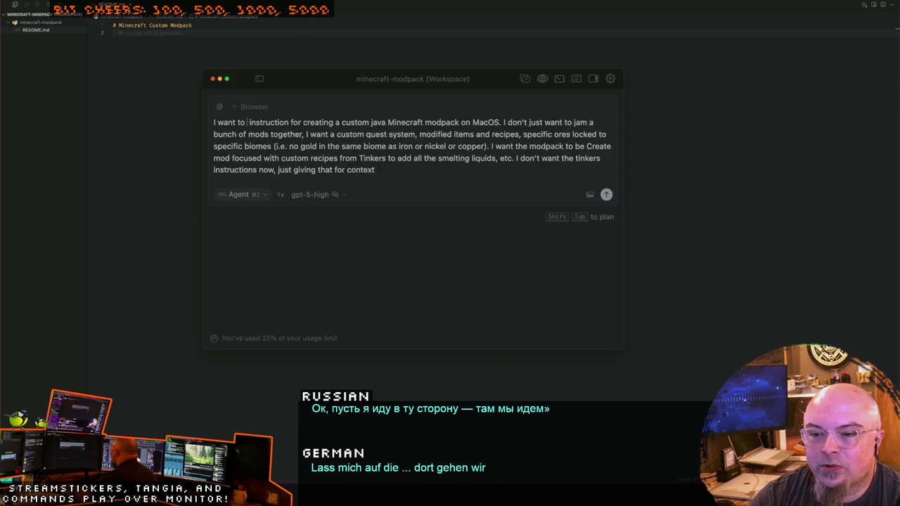
pyautogui.press('Delete')
pyautogui.press('Delete')
pyautogui.press('Delete')
pyautogui.press('Delete')
pyautogui.write('e')
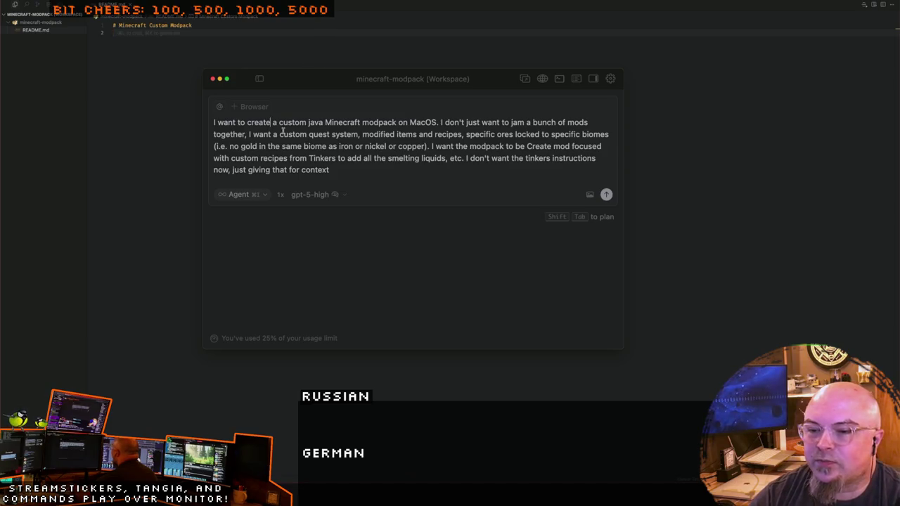
# Step: Change the platform note to '(I'm on MacOS)' and end the prompt with a period
pyautogui.doubleClick(421, 123)
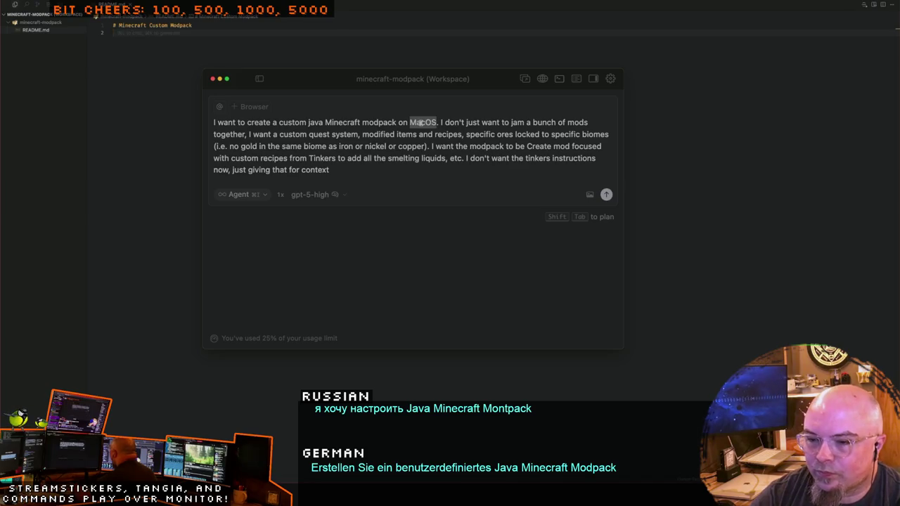
pyautogui.click(399, 122)
pyautogui.write('(specificlly')
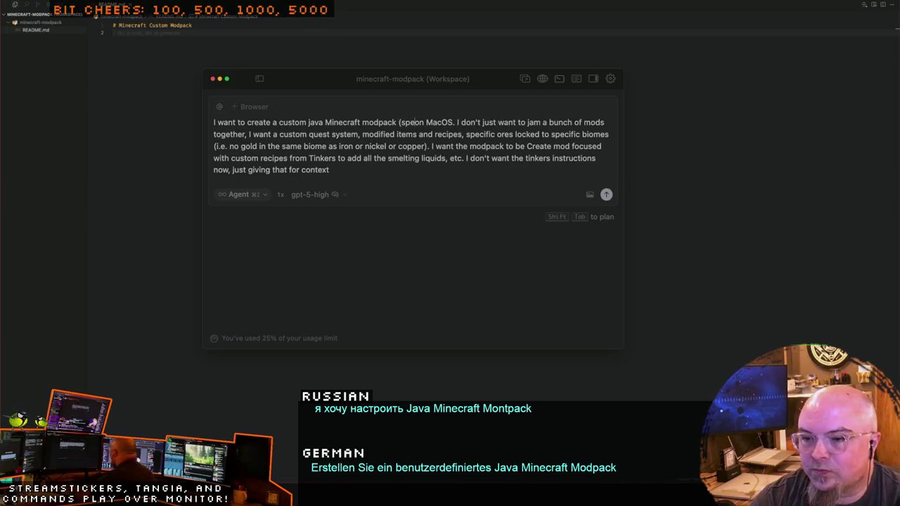
pyautogui.press('BackSpace')
pyautogui.press('BackSpace')
pyautogui.press('BackSpace')
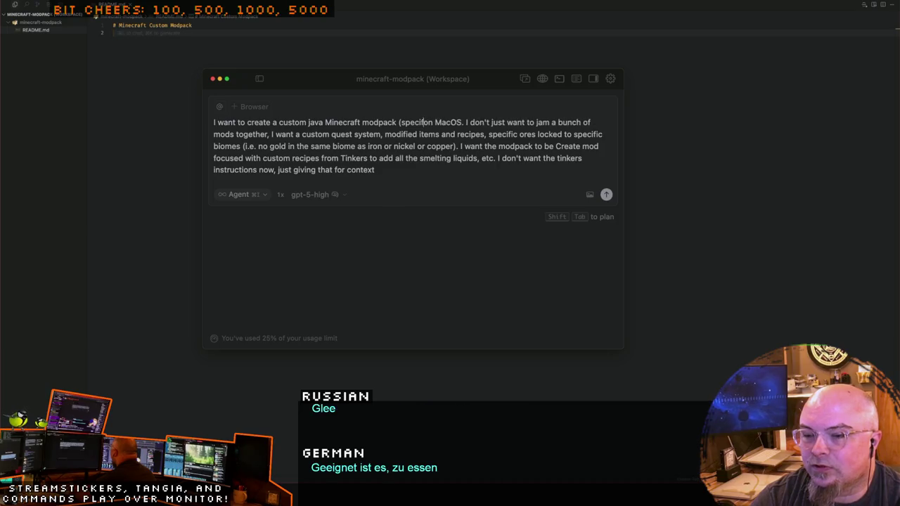
pyautogui.write("I'm ")
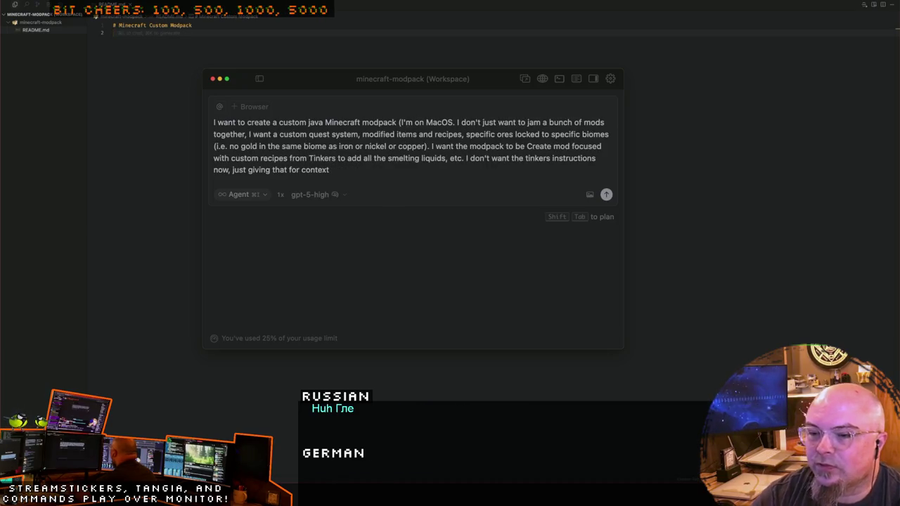
pyautogui.write(')')
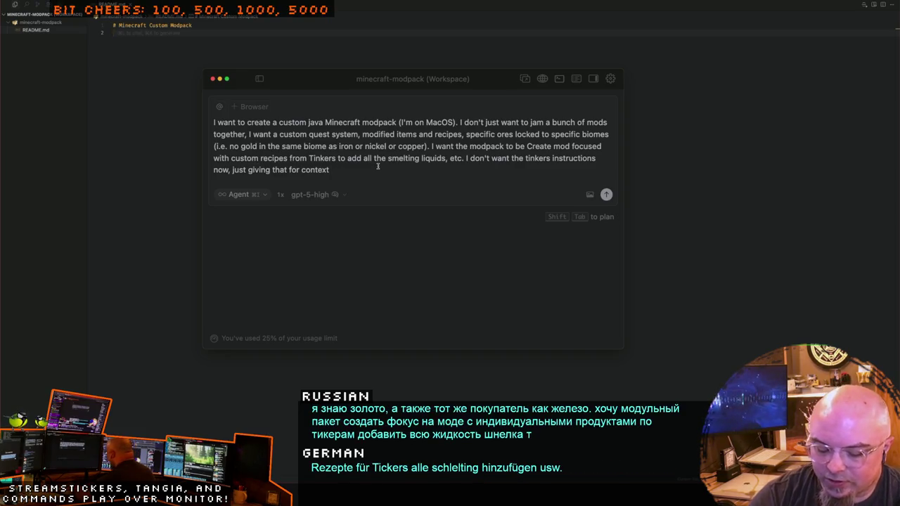
pyautogui.write('.')
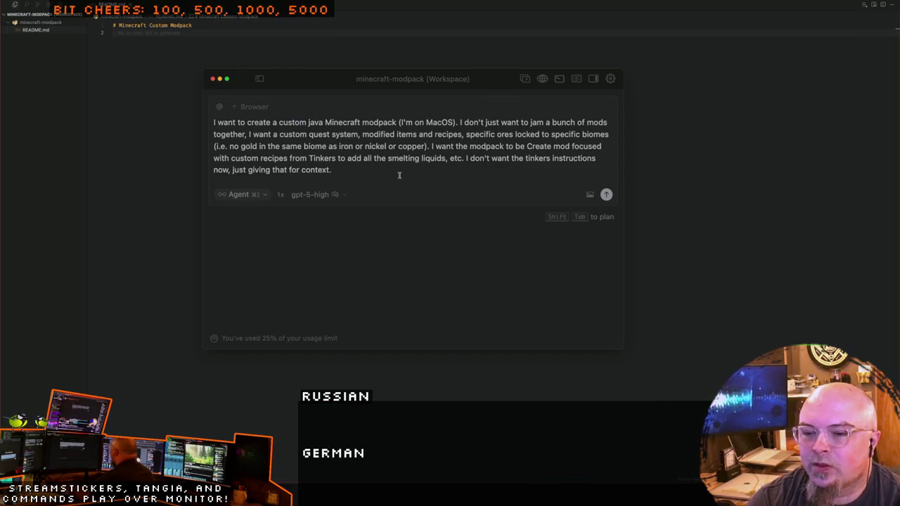
# Step: Append 'I've never made a modpack before so I'm not sure what I can do with datapacks vs mods'
pyautogui.write(" I'm")
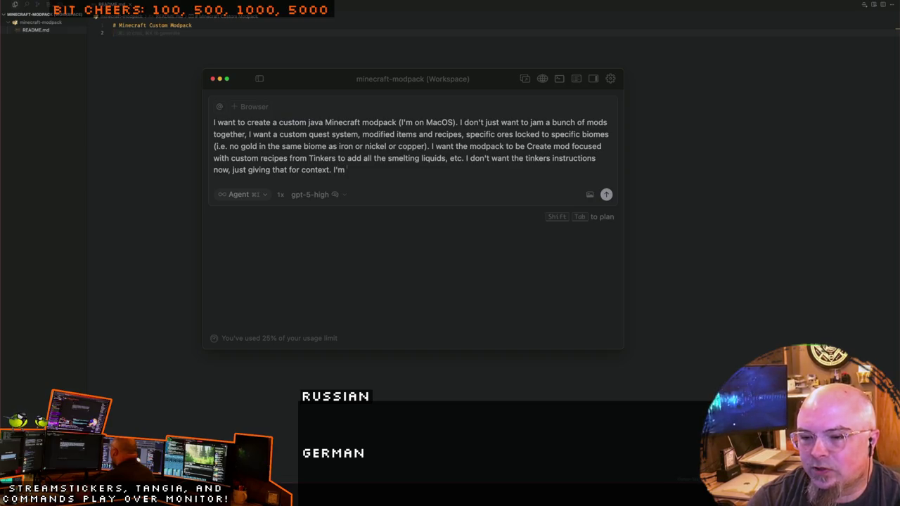
pyautogui.press('BackSpace')
pyautogui.press('BackSpace')
pyautogui.write("'ve bee")
pyautogui.press('BackSpace')
pyautogui.press('BackSpace')
pyautogui.press('BackSpace')
pyautogui.write('neve fma')
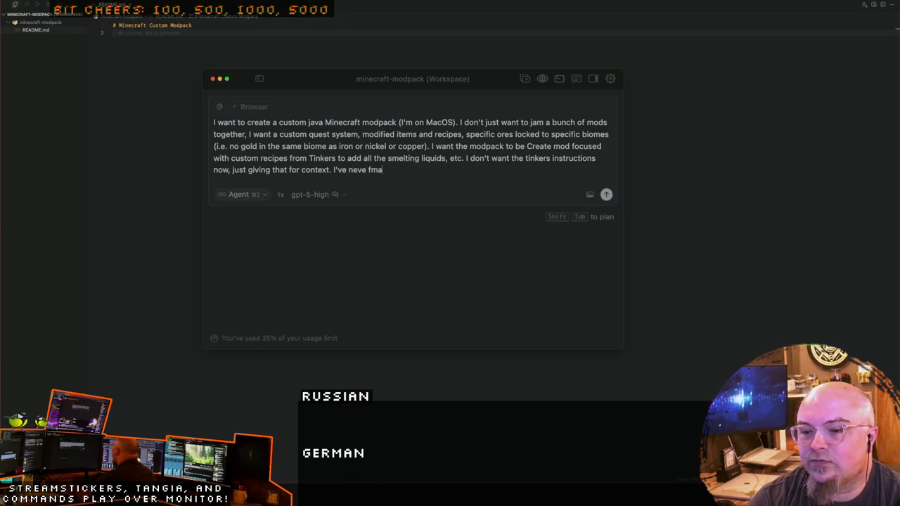
pyautogui.press('BackSpace')
pyautogui.press('BackSpace')
pyautogui.press('BackSpace')
pyautogui.write("r made a modpack before so I'm not sure what I can do with ")
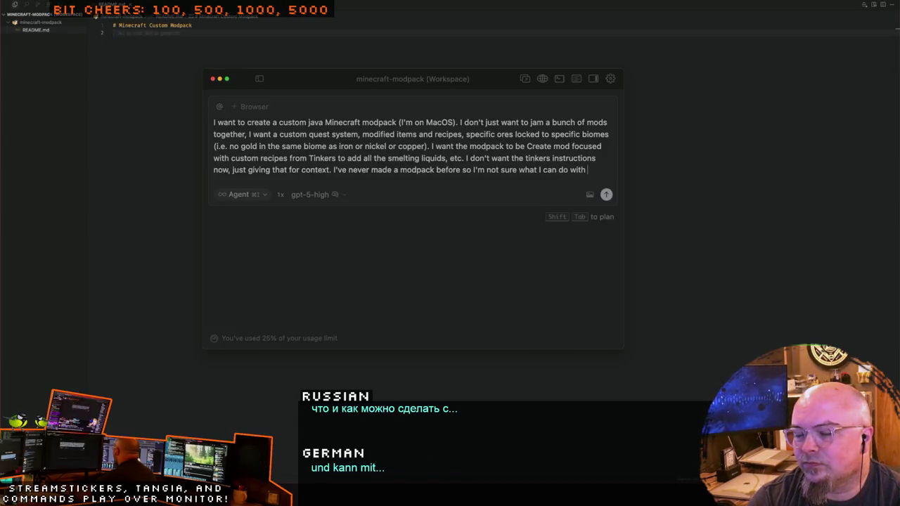
pyautogui.write('datapacks')
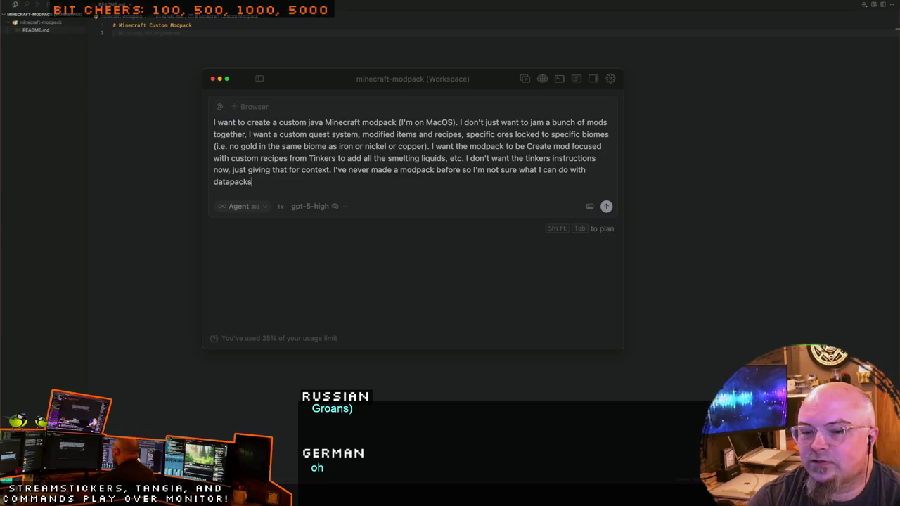
pyautogui.write(' vs ')
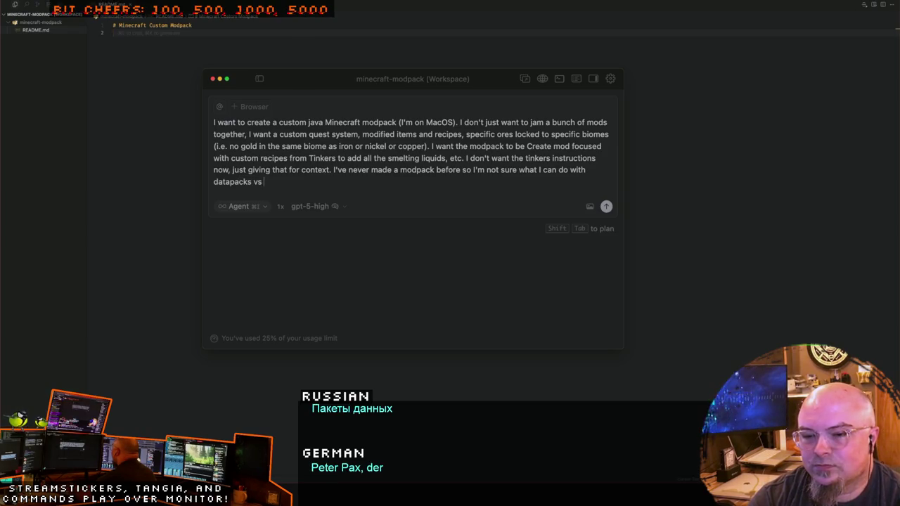
pyautogui.write('mods.')
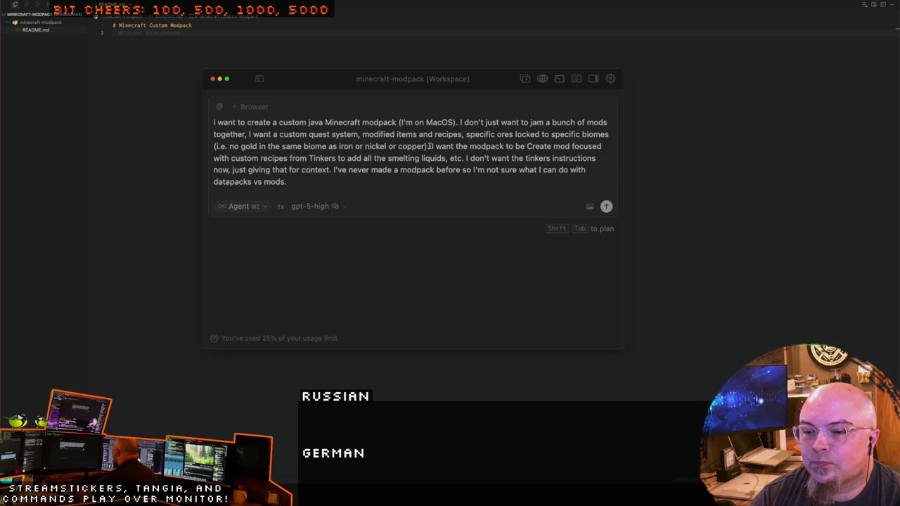
pyautogui.click(429, 146)
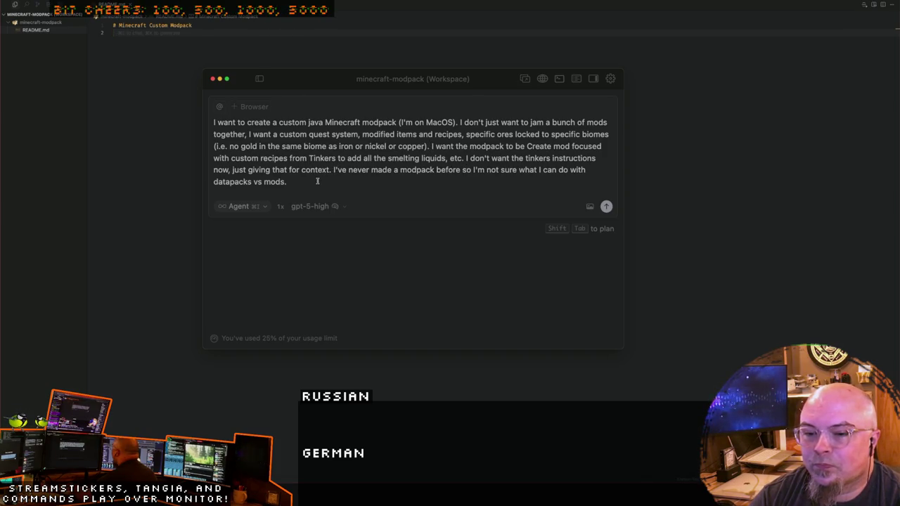
# Step: Add a wish for unusual features, starting with disabling Elytra
pyautogui.click(317, 181)
pyautogui.press('BackSpace')
pyautogui.write("but I'd like to do some ")
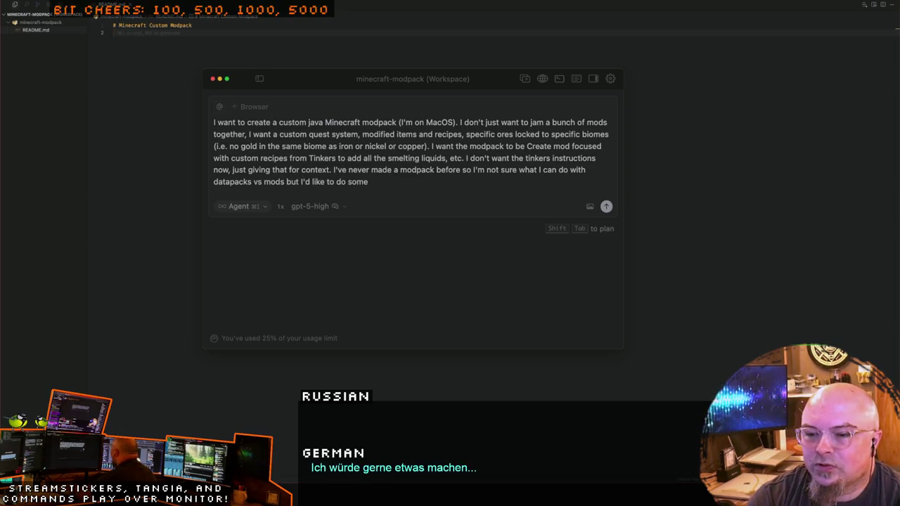
pyautogui.write('things Ih')
pyautogui.press('BackSpace')
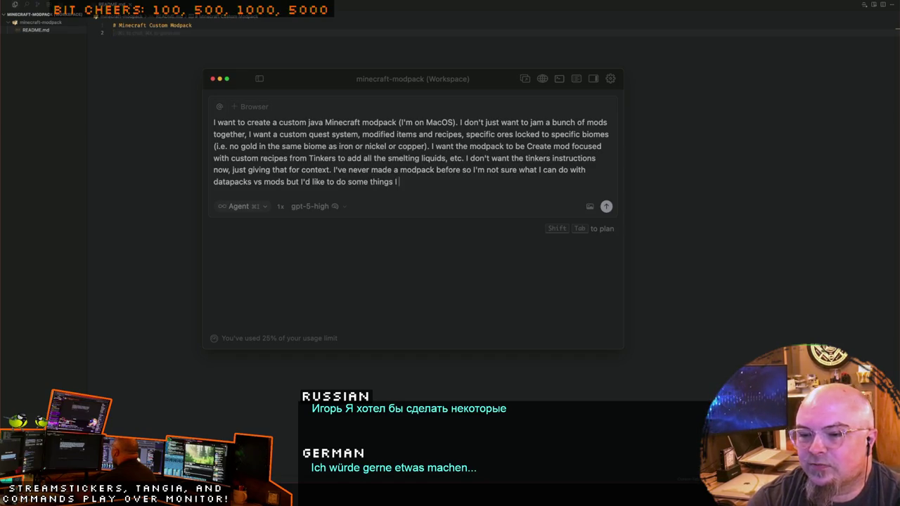
pyautogui.write("haven't really seen before li")
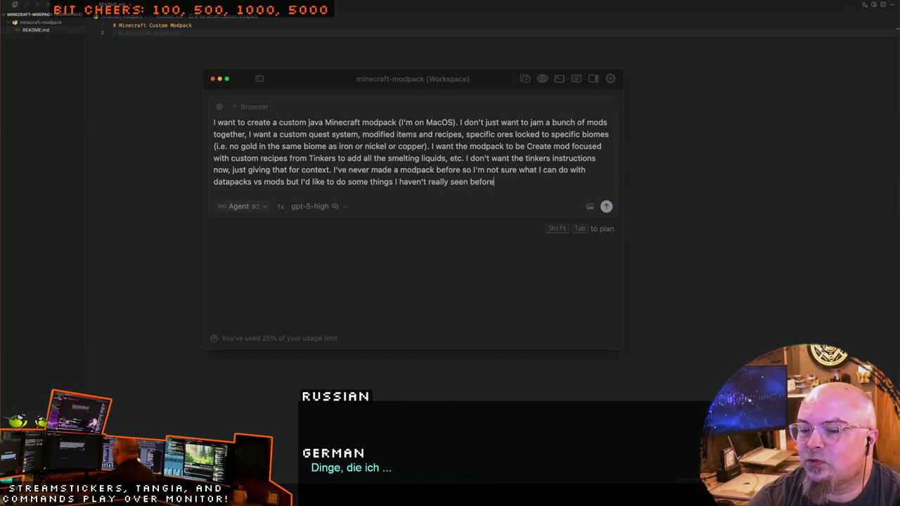
pyautogui.write('ke disab')
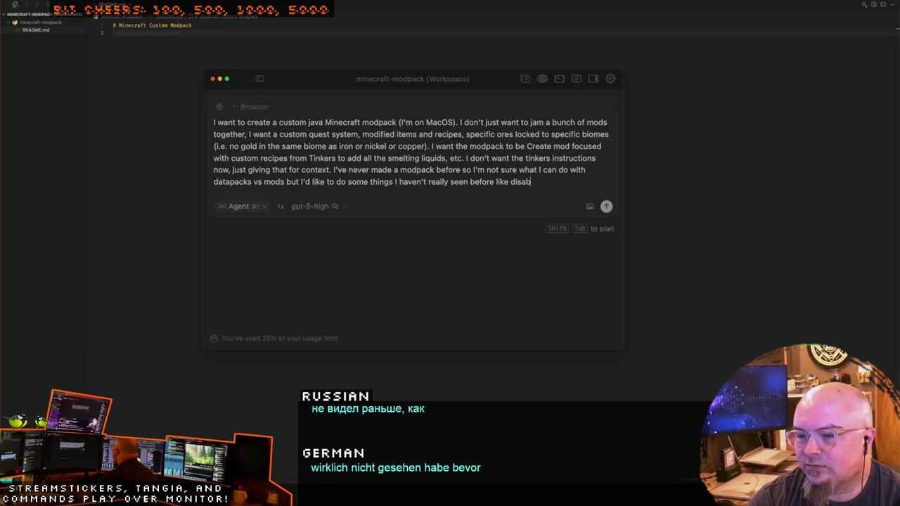
pyautogui.write('ling Ely')
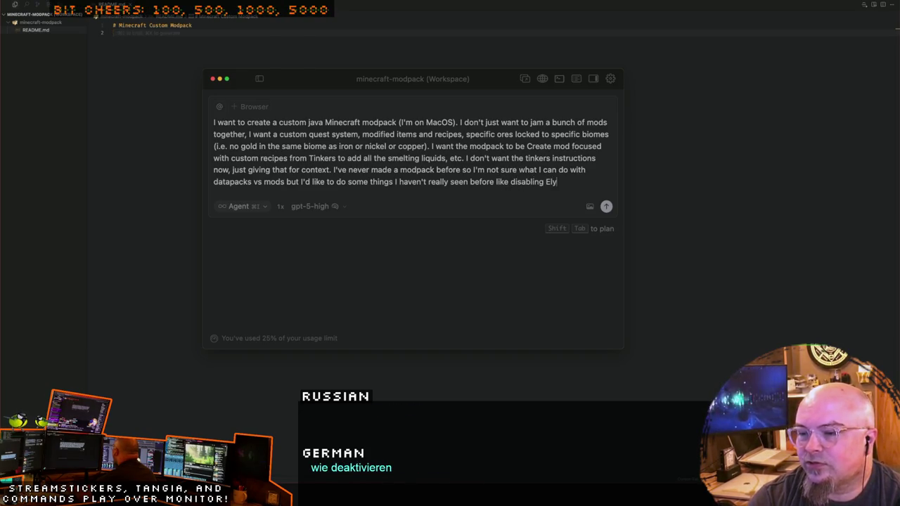
pyautogui.write('tra')
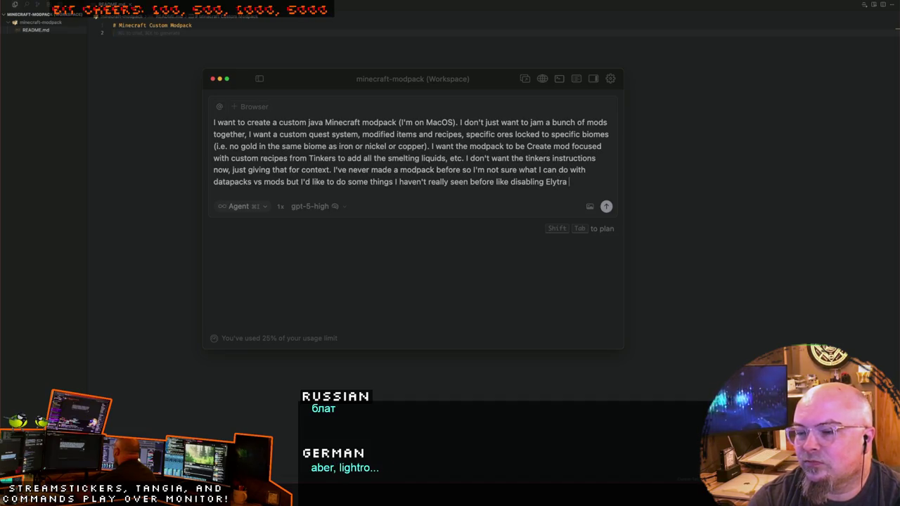
pyautogui.press('BackSpace')
pyautogui.press('BackSpace')
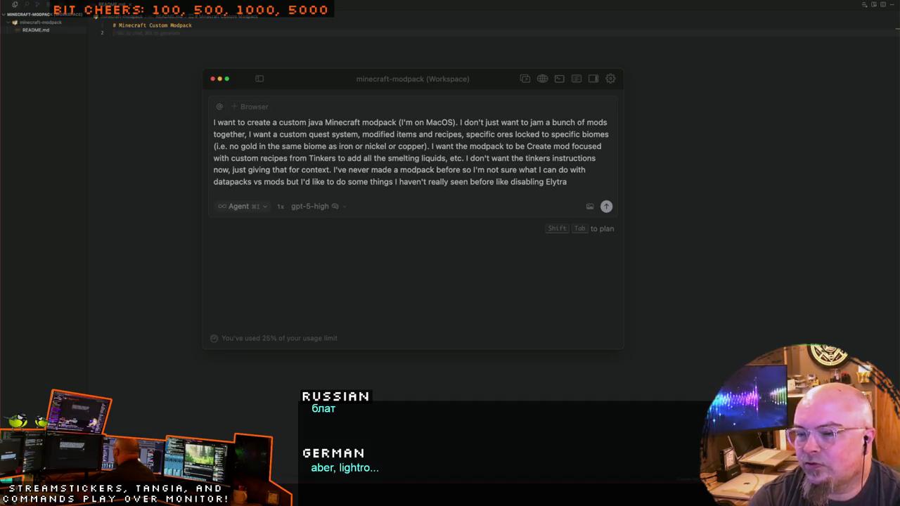
# Step: Add blocking custom nether portals, allowing only repair of naturally spawning ruined portals
pyautogui.write(', disabl')
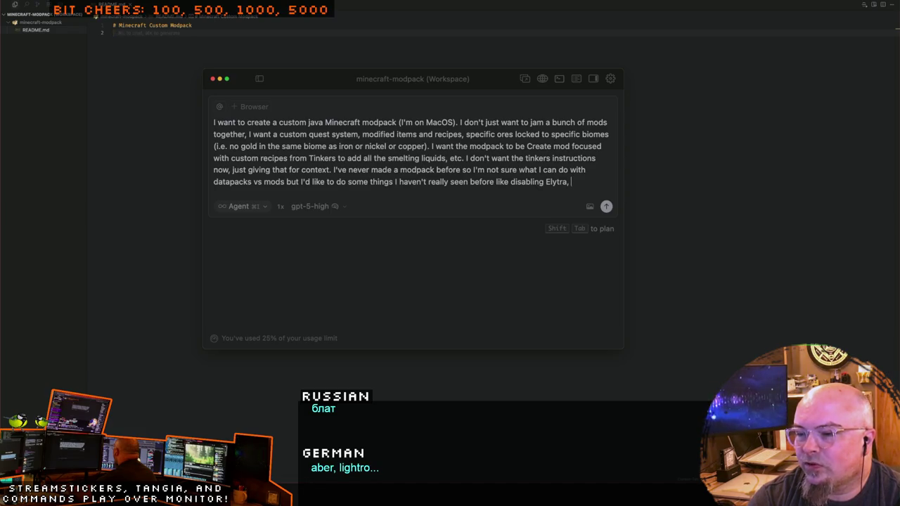
pyautogui.write('ing the ab')
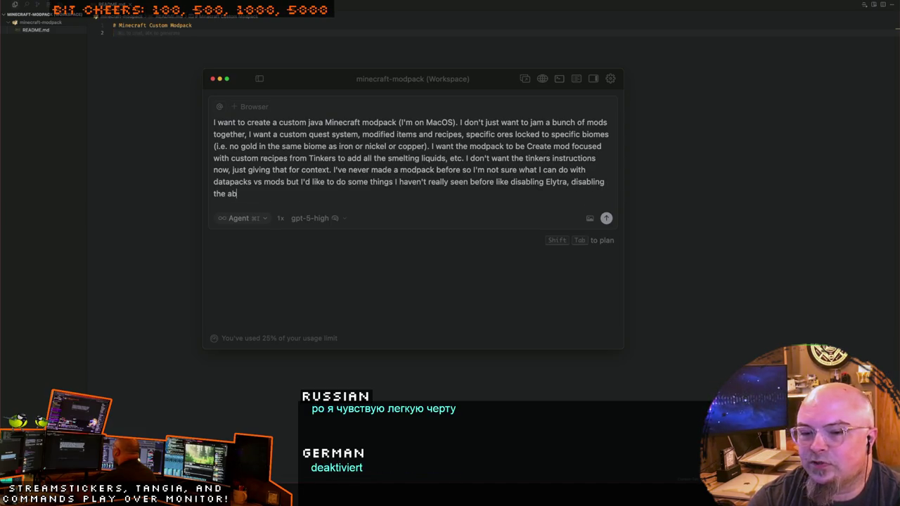
pyautogui.write('ility to build')
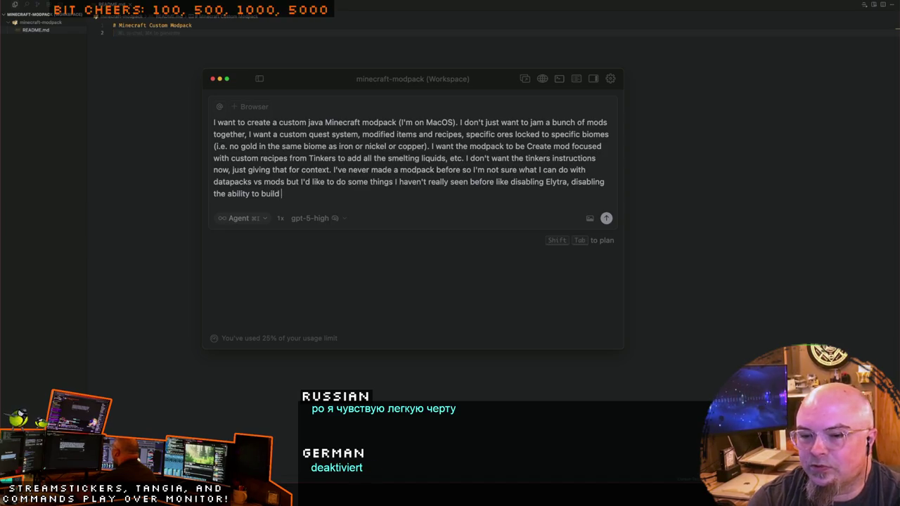
pyautogui.write(' a nether portal')
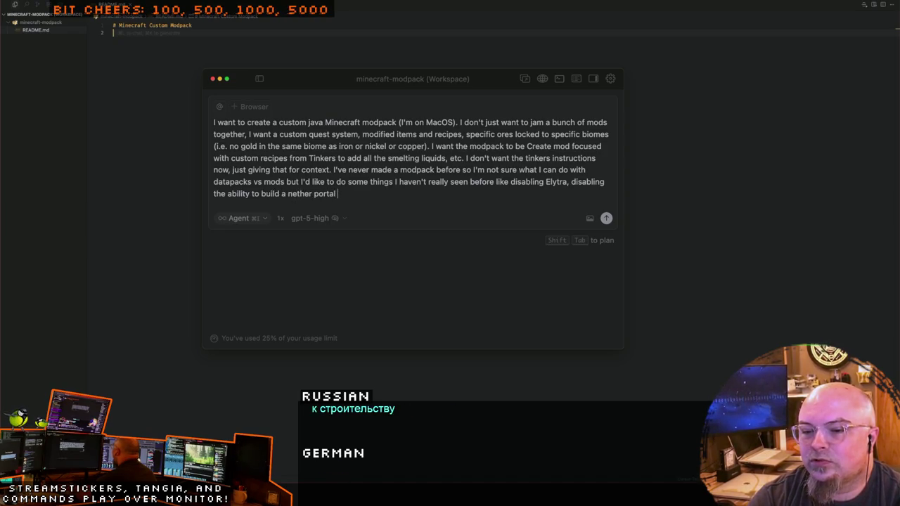
pyautogui.press('BackSpace')
pyautogui.write('and only the ability to ')
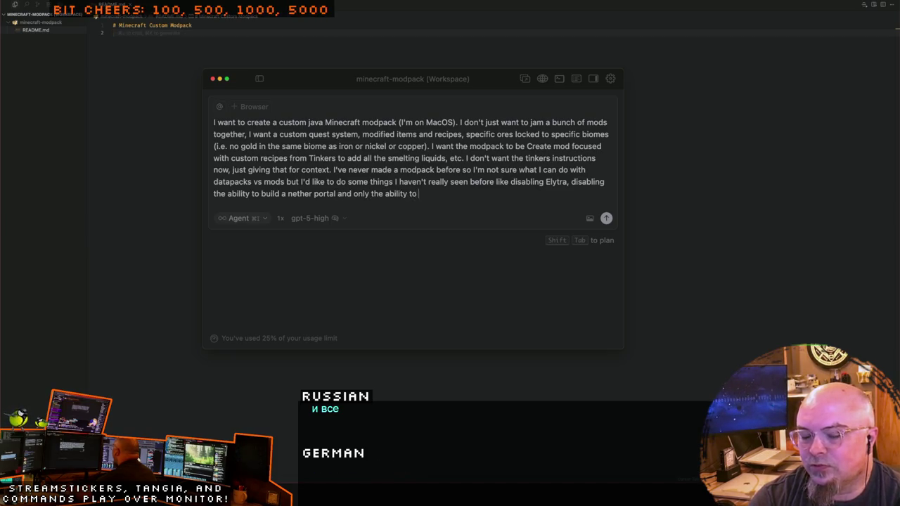
pyautogui.write('repair the')
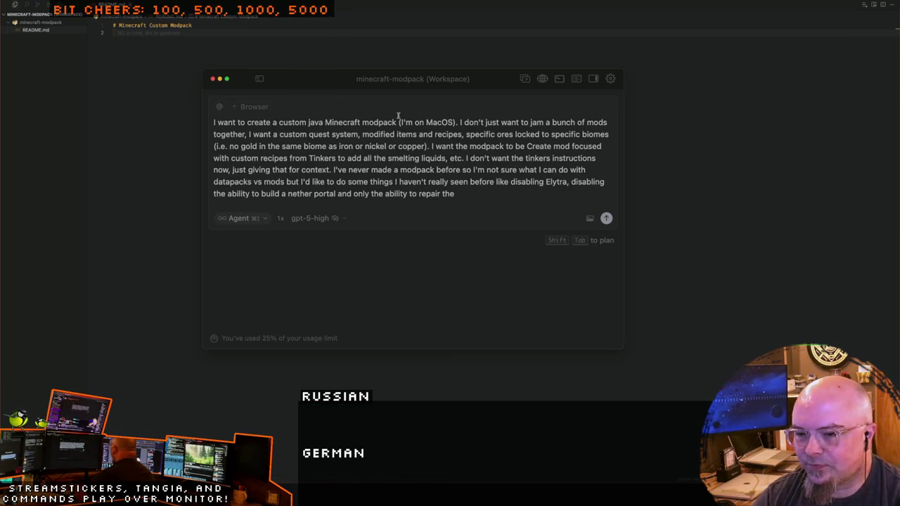
pyautogui.write(' na')
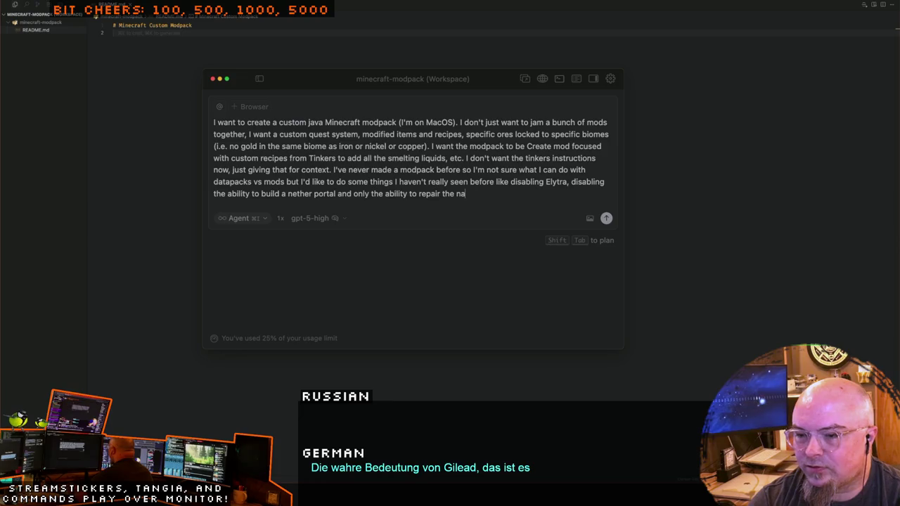
pyautogui.write('turally spawning rui')
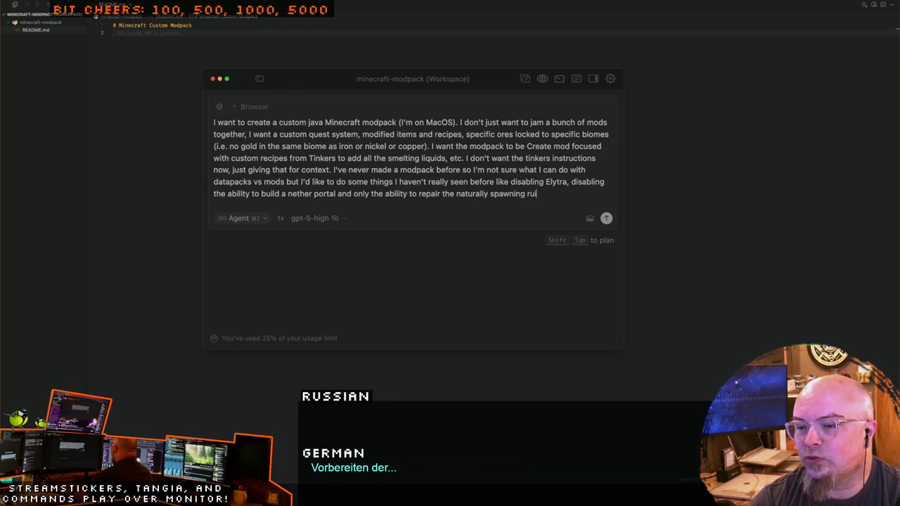
pyautogui.write('ned portal')
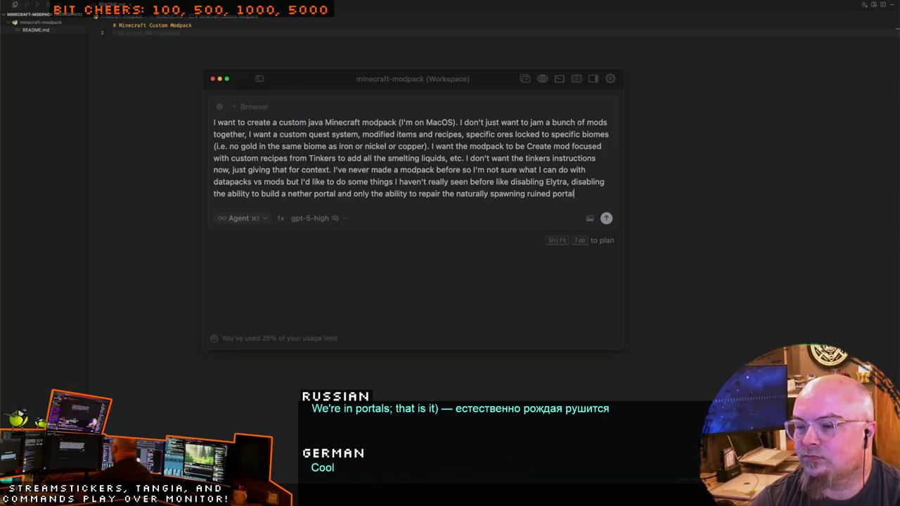
pyautogui.write('s (i.e. ')
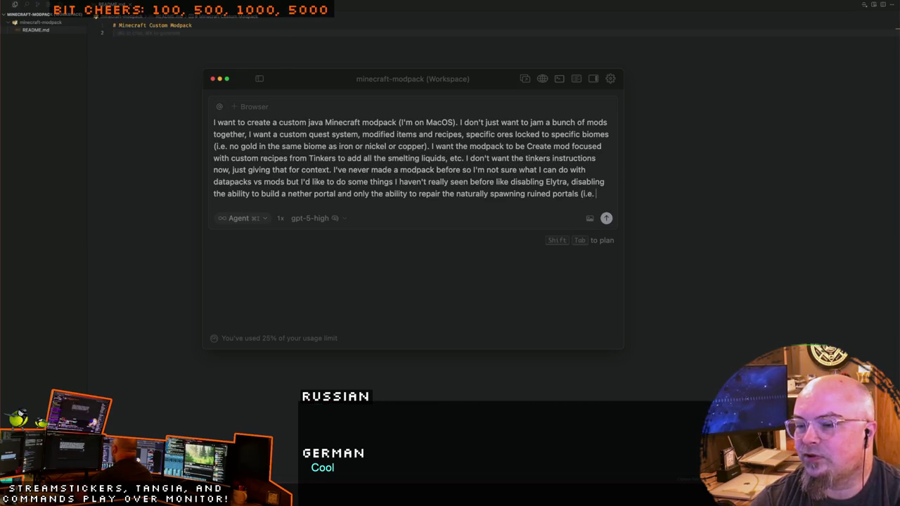
pyautogui.write('trying to l')
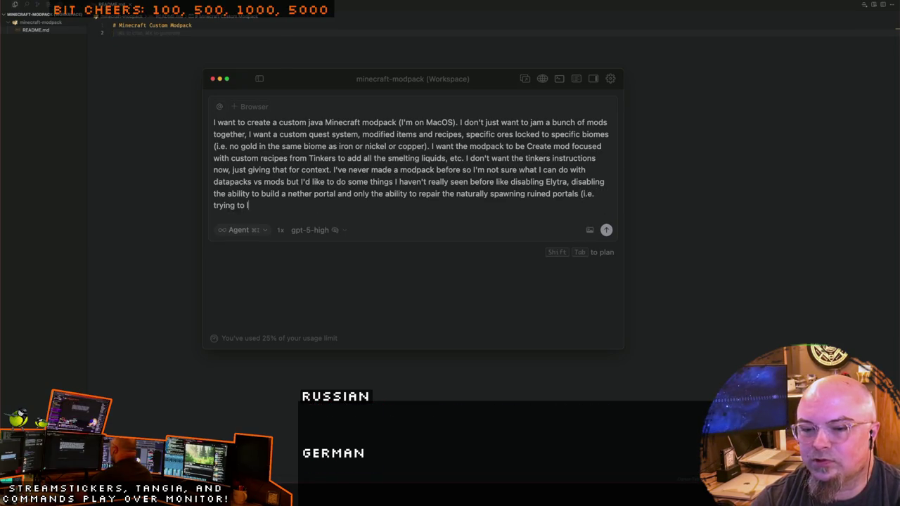
pyautogui.write('ight a custom')
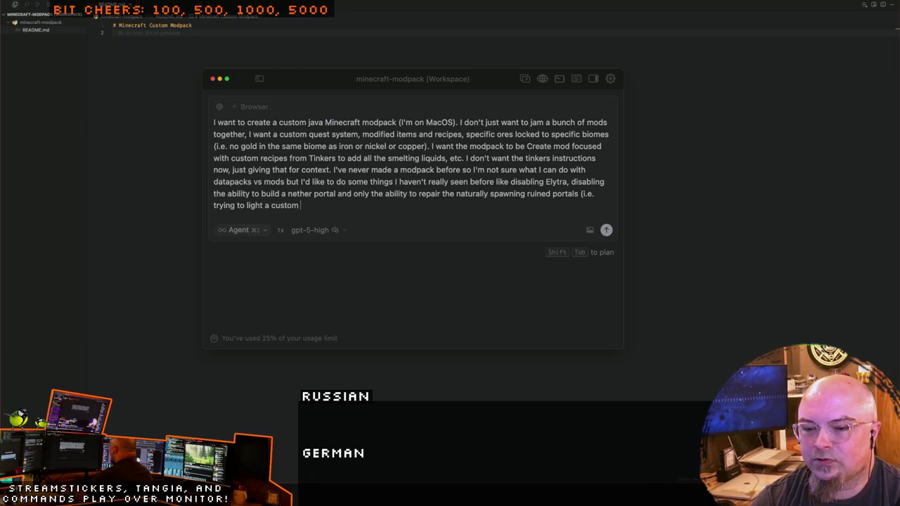
pyautogui.write(" build nether portal won't lik")
pyautogui.press('BackSpace')
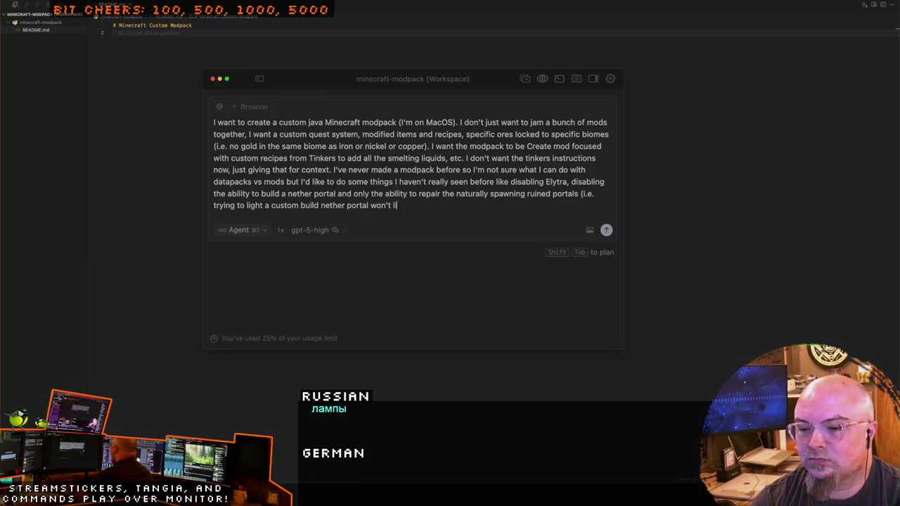
pyautogui.write('ght')
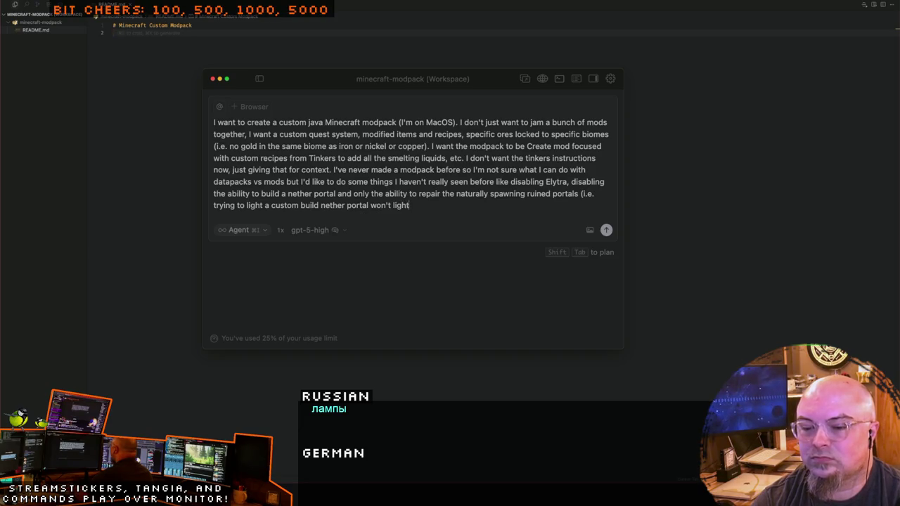
pyautogui.press('BackSpace')
pyautogui.press('BackSpace')
pyautogui.press('BackSpace')
pyautogui.press('BackSpace')
pyautogui.press('BackSpace')
pyautogui.write('create a portal).')
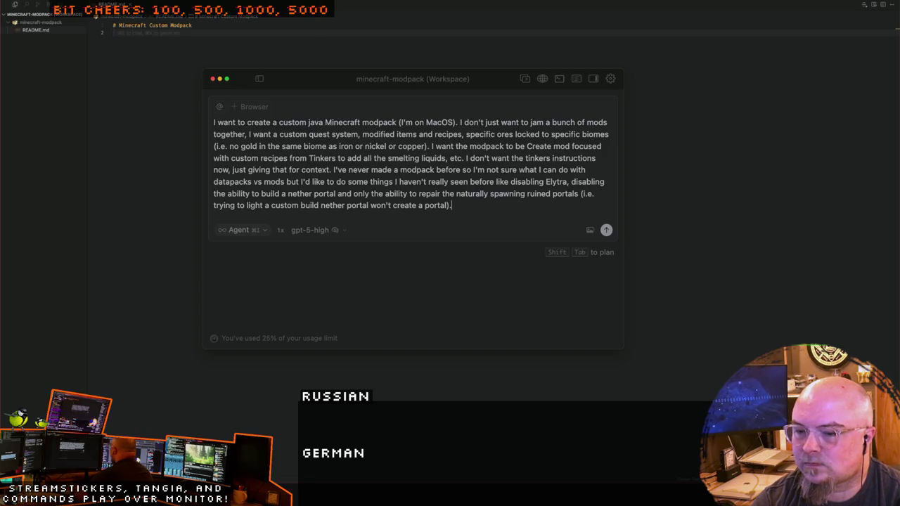
pyautogui.press('BackSpace')
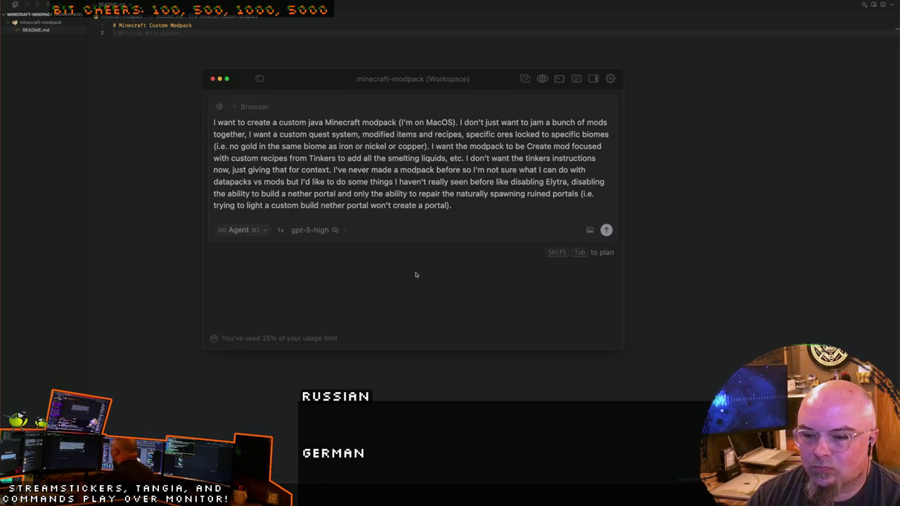
pyautogui.rightClick(454, 473)
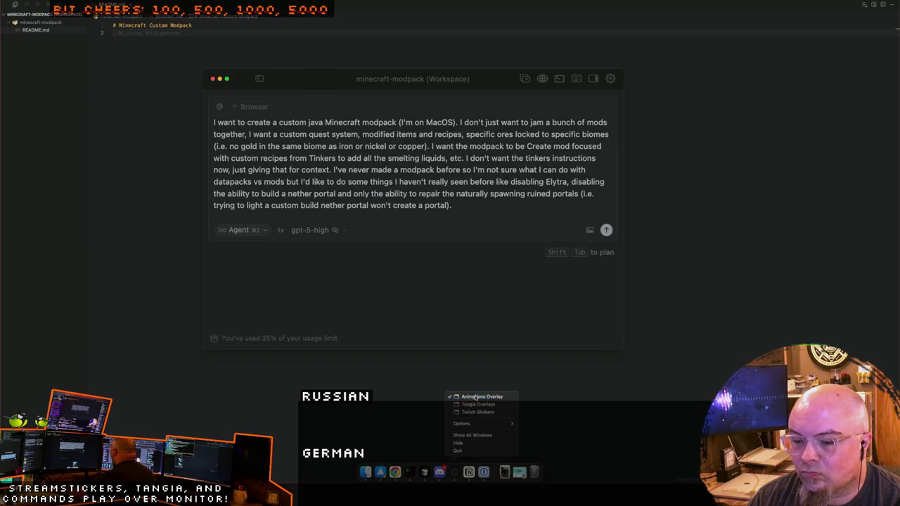
# Step: Dismiss the overlay app and window zoom options without choosing anything
pyautogui.press('Escape')
pyautogui.click(101, 5)
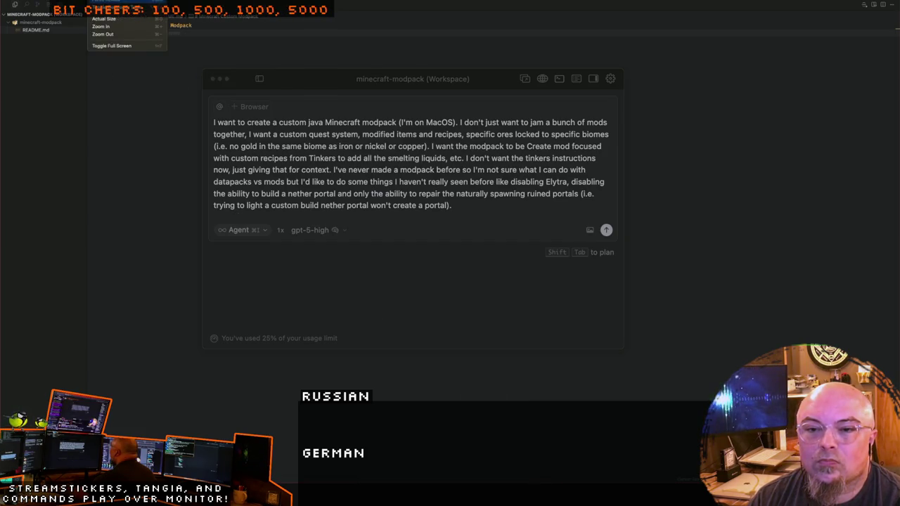
pyautogui.press('Escape')
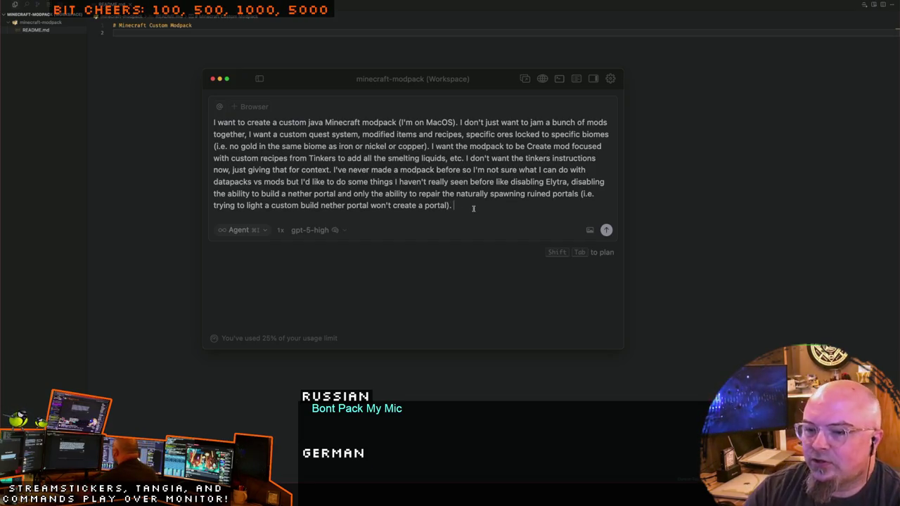
# Step: Insert 'With terralith, large or massive biomes' before the Create-focused sentence
pyautogui.doubleClick(433, 146)
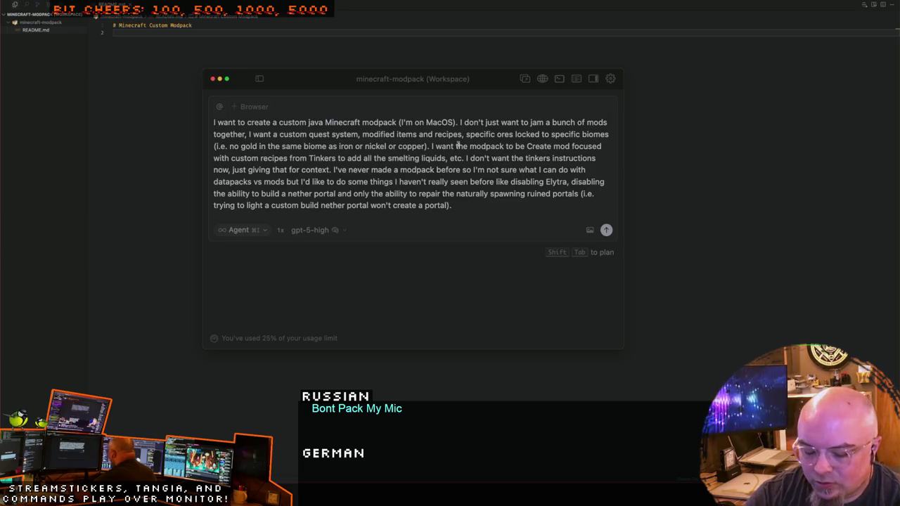
pyautogui.write('With')
pyautogui.write(' terra')
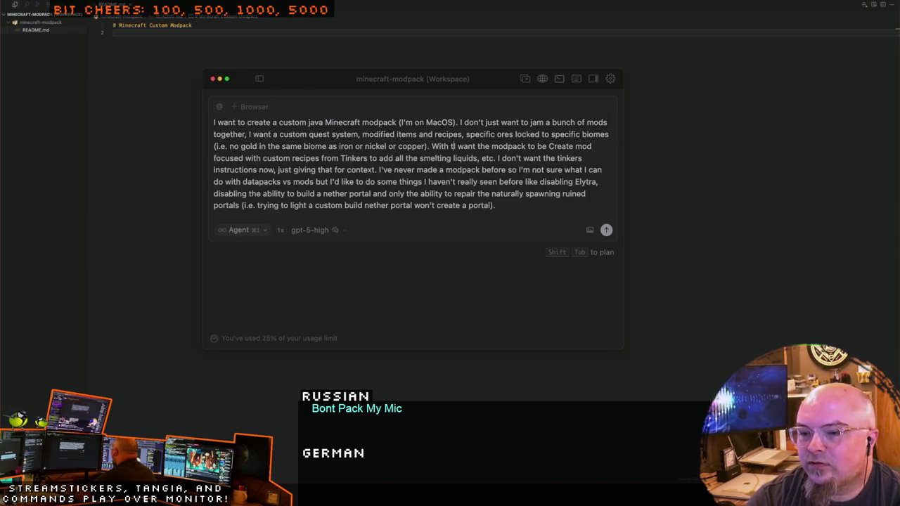
pyautogui.write('lith I')
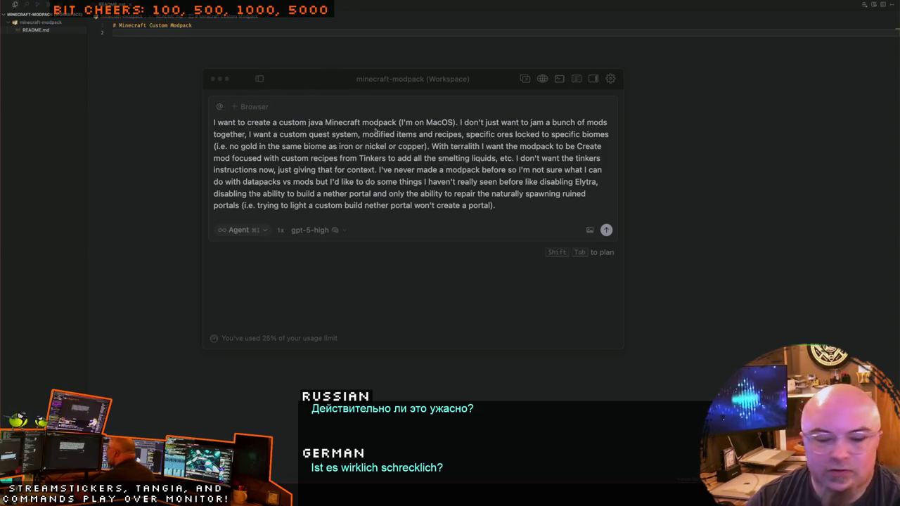
pyautogui.click(383, 157)
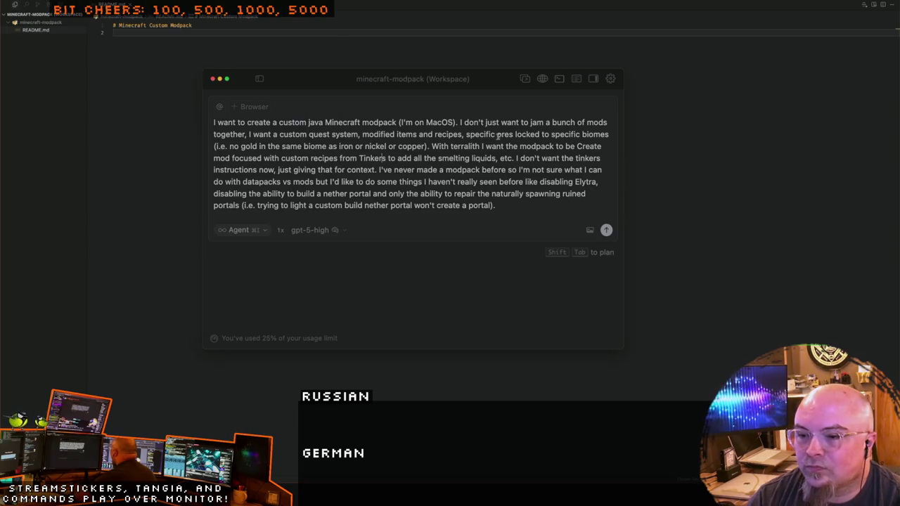
pyautogui.write(', lar')
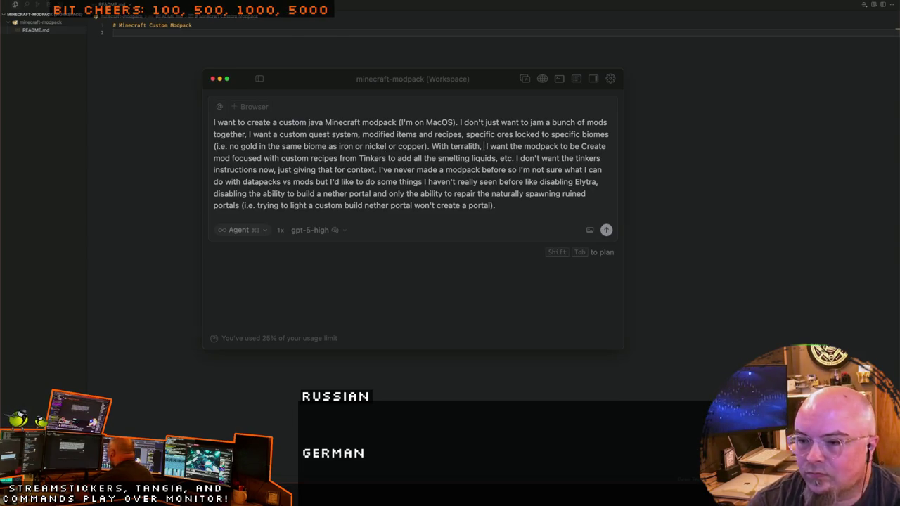
pyautogui.press('BackSpace')
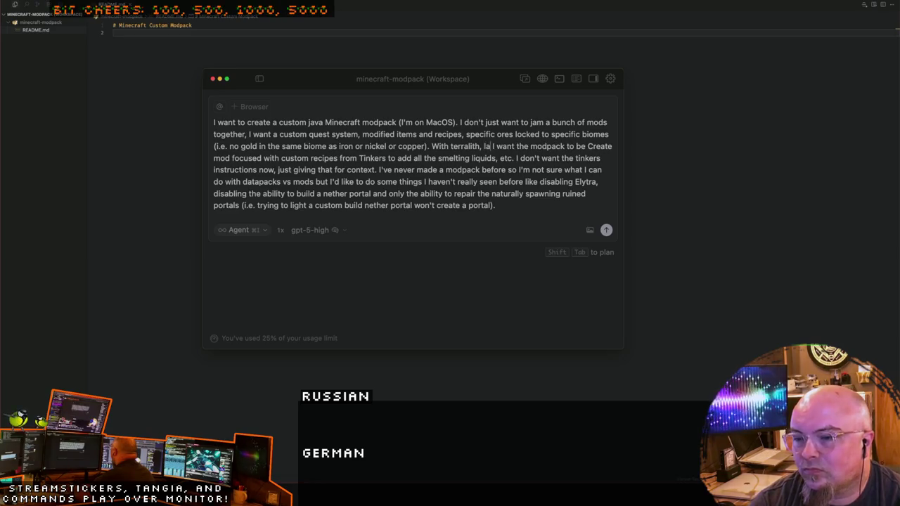
pyautogui.write('rge ')
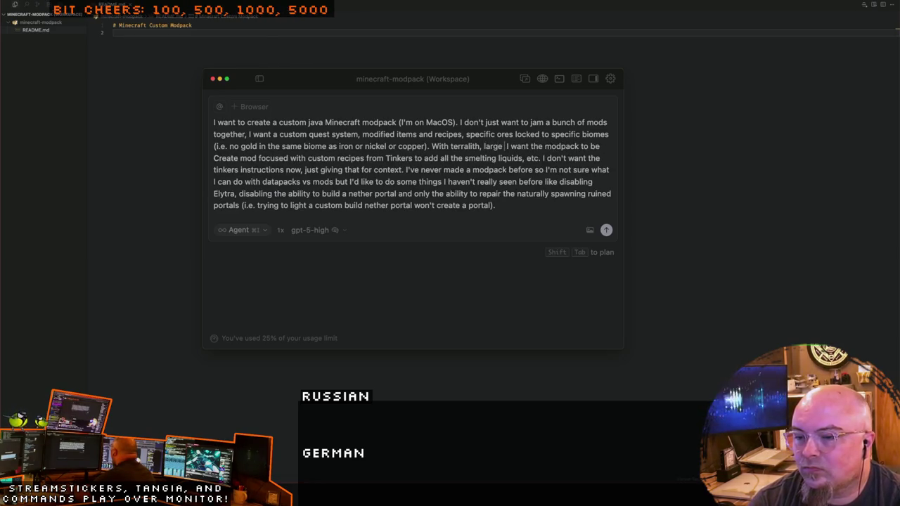
pyautogui.write('or mas')
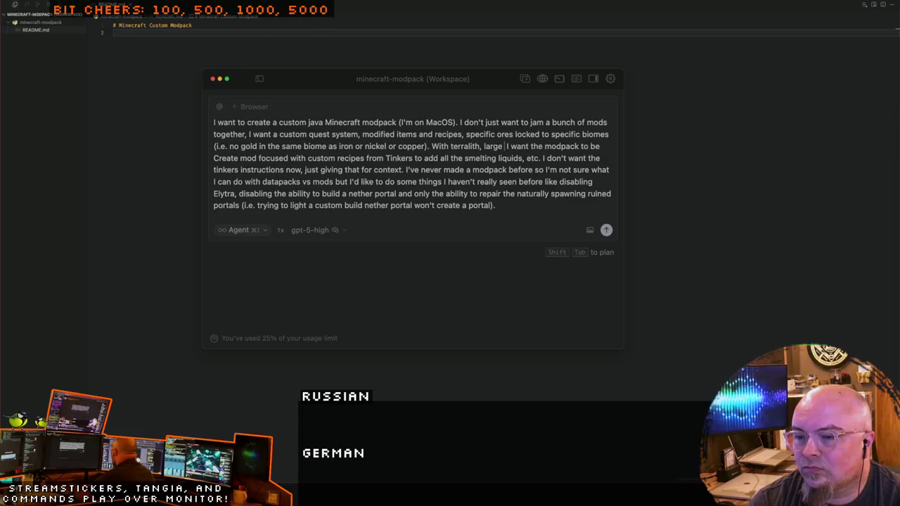
pyautogui.write('sive biomes')
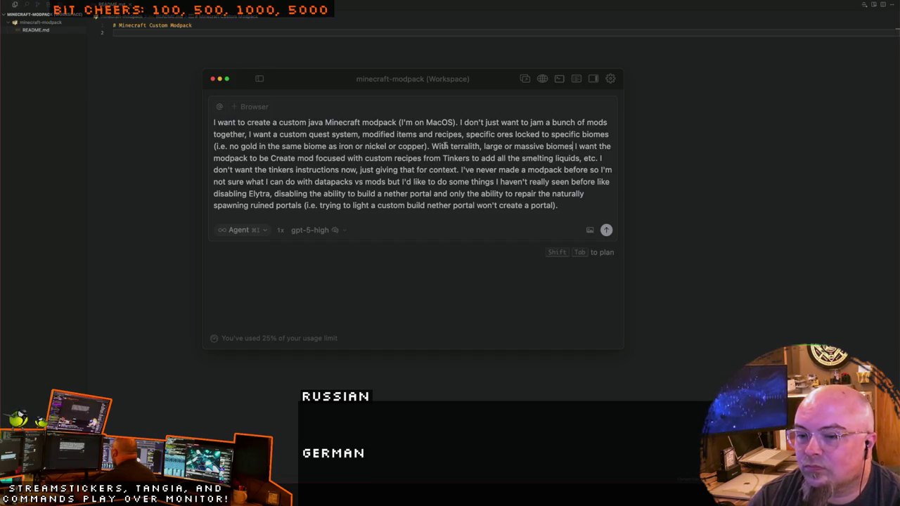
pyautogui.moveTo(432, 146); pyautogui.dragTo(576, 145)
pyautogui.press('super+c')
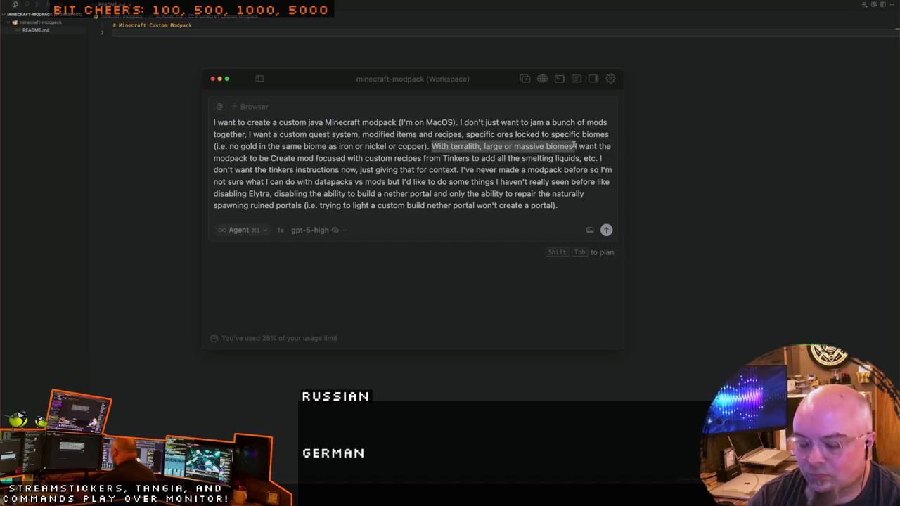
# Step: Move the terralith biomes phrase to follow 'copper), and' in the ore sentence
pyautogui.press('BackSpace')
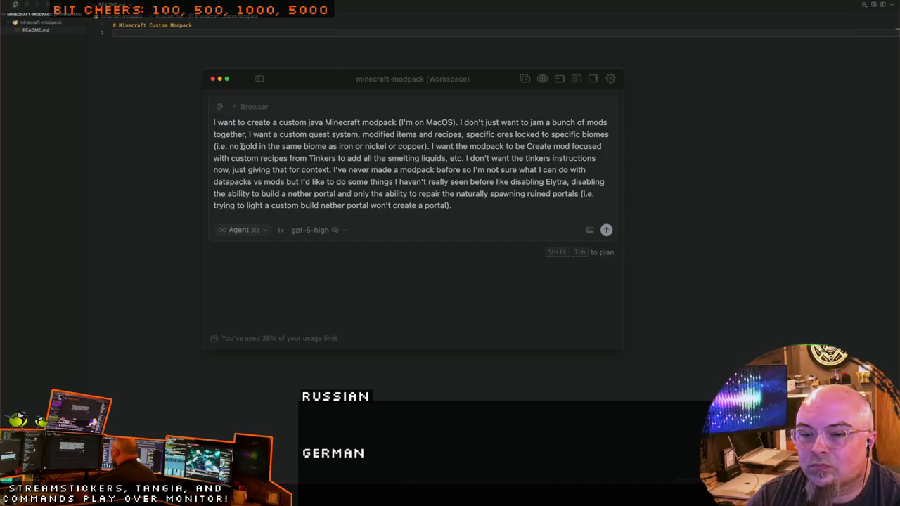
pyautogui.press('BackSpace')
pyautogui.press('BackSpace')
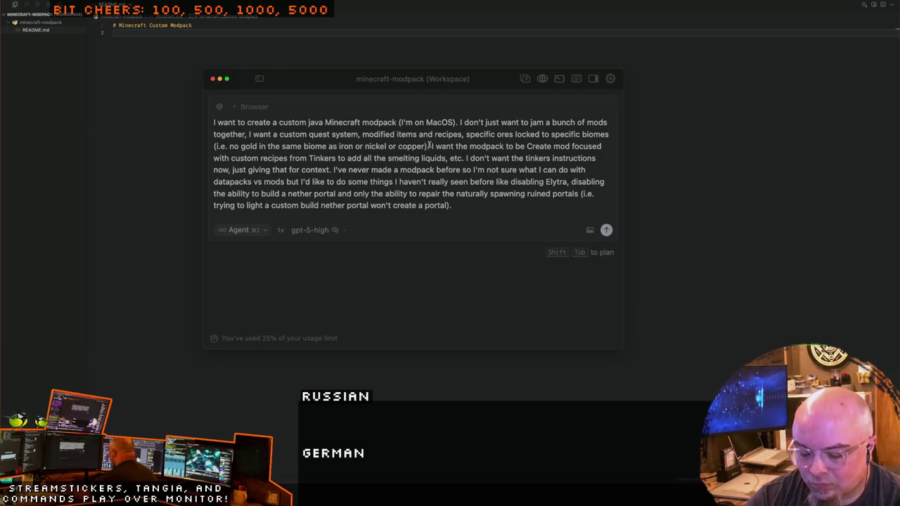
pyautogui.write(', and')
pyautogui.press('super+v')
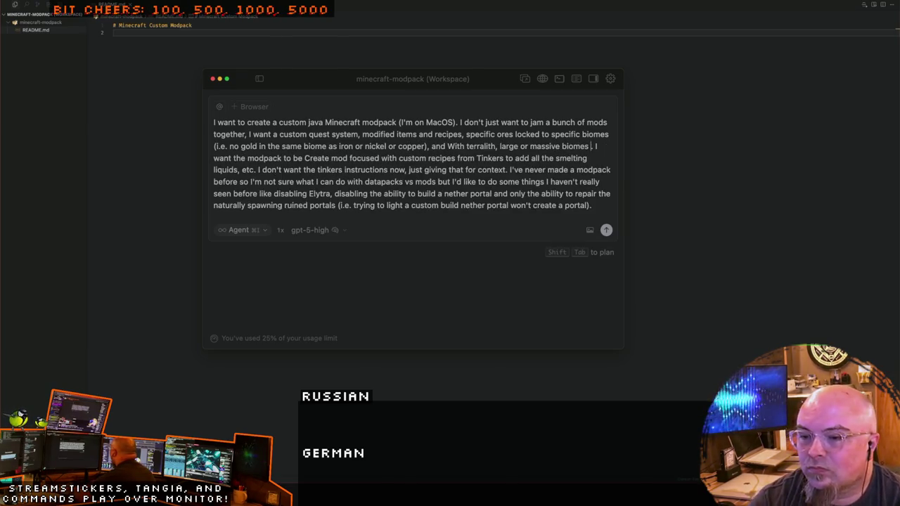
pyautogui.press('BackSpace')
pyautogui.press('BackSpace')
pyautogui.press('BackSpace')
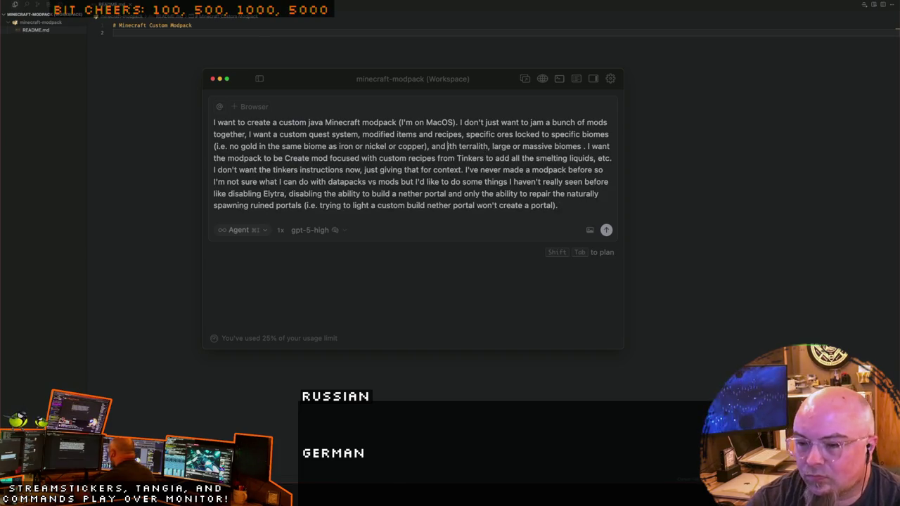
pyautogui.press('Delete')
pyautogui.press('Delete')
pyautogui.press('Delete')
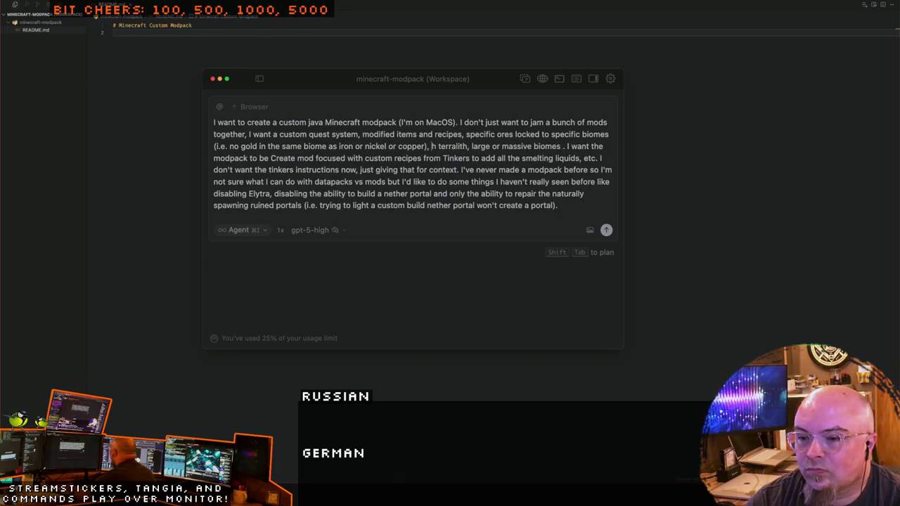
# Step: Add 'expanded biomes,' before the large biomes phrase and remove the stray space
pyautogui.write('and ')
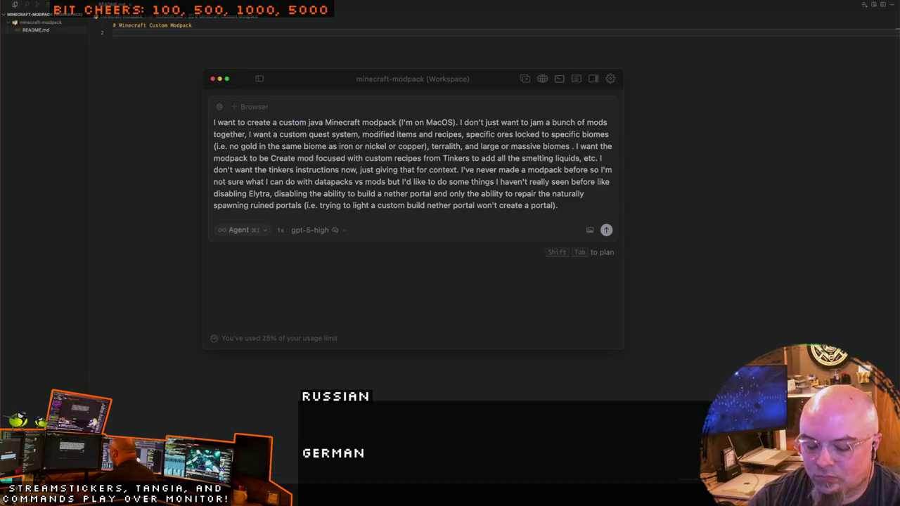
pyautogui.write('cus')
pyautogui.press('BackSpace')
pyautogui.press('BackSpace')
pyautogui.press('BackSpace')
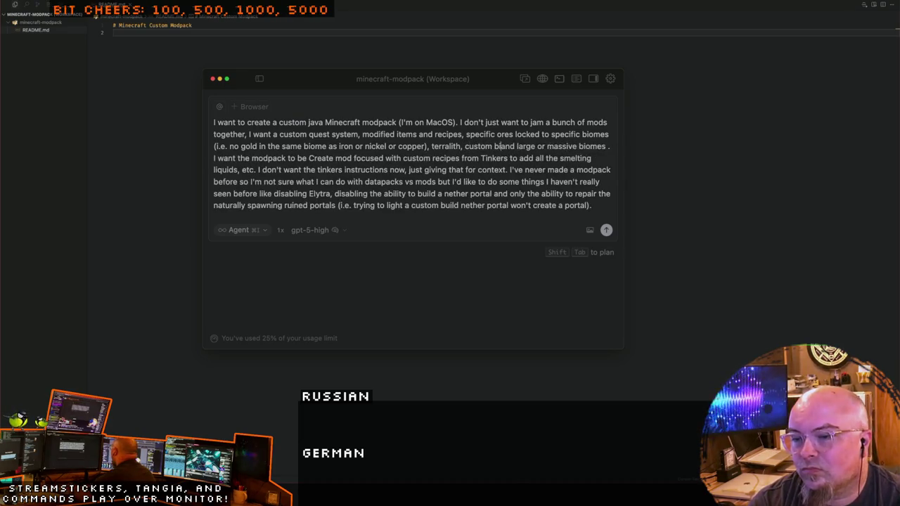
pyautogui.write('expanded biom')
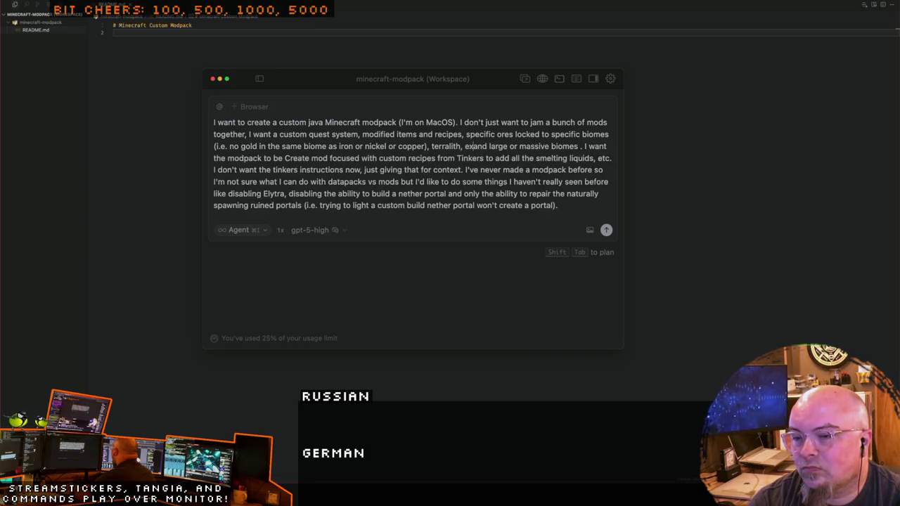
pyautogui.write('es')
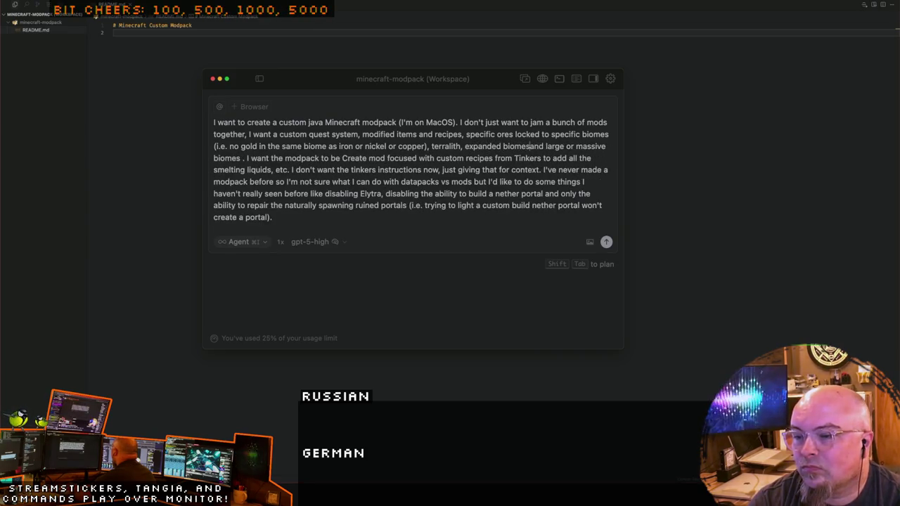
pyautogui.press('BackSpace')
pyautogui.write(',')
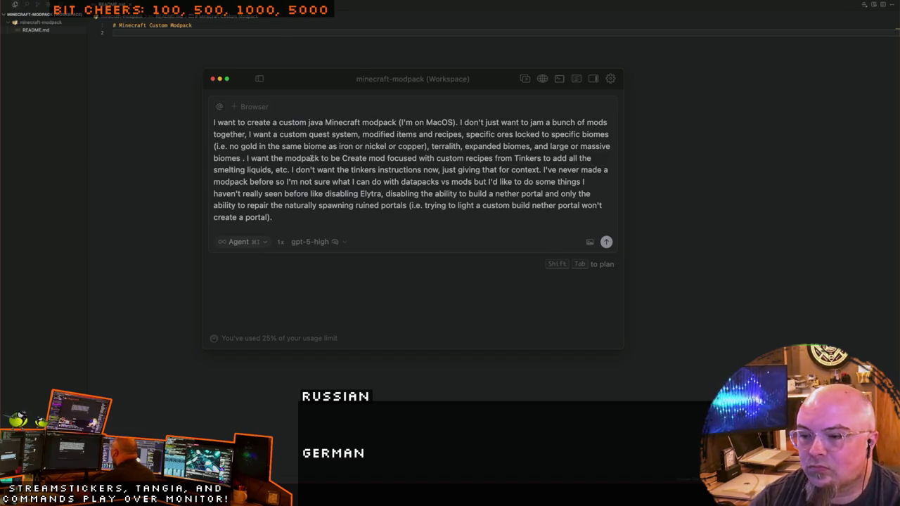
pyautogui.click(240, 158)
pyautogui.press('BackSpace')
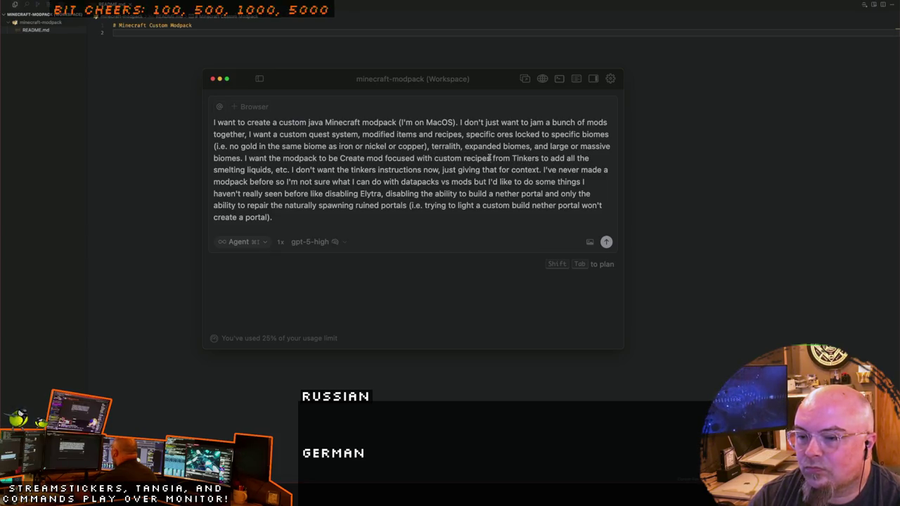
# Step: Add the note 'but maybe not the tinker's tools, not sure yet' after the Tinkers recipes
pyautogui.click(491, 158)
pyautogui.write('( like adding t')
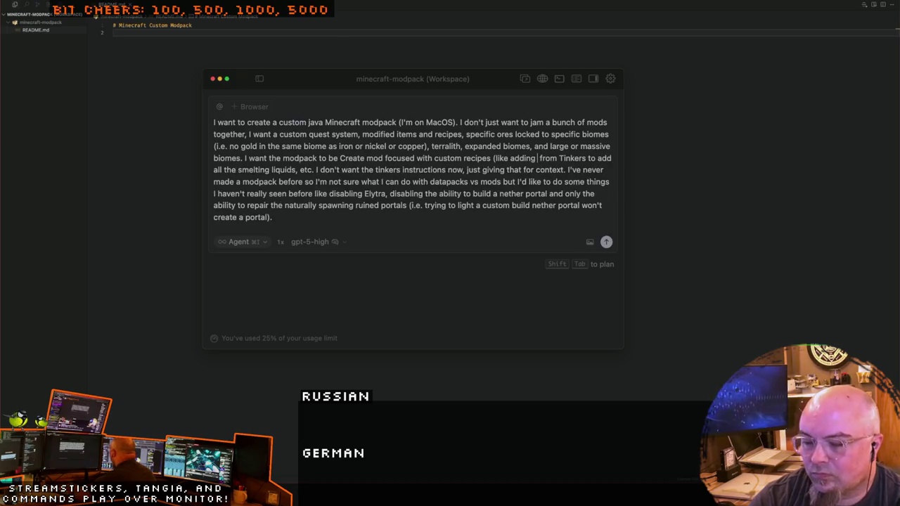
pyautogui.write('he')
pyautogui.press('Delete')
pyautogui.press('Delete')
pyautogui.press('Delete')
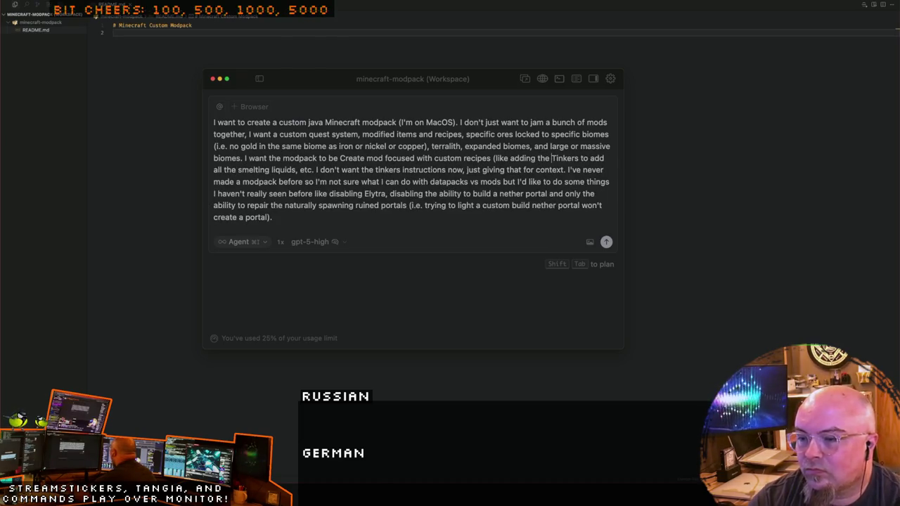
pyautogui.press('Delete')
pyautogui.press('Delete')
pyautogui.press('Delete')
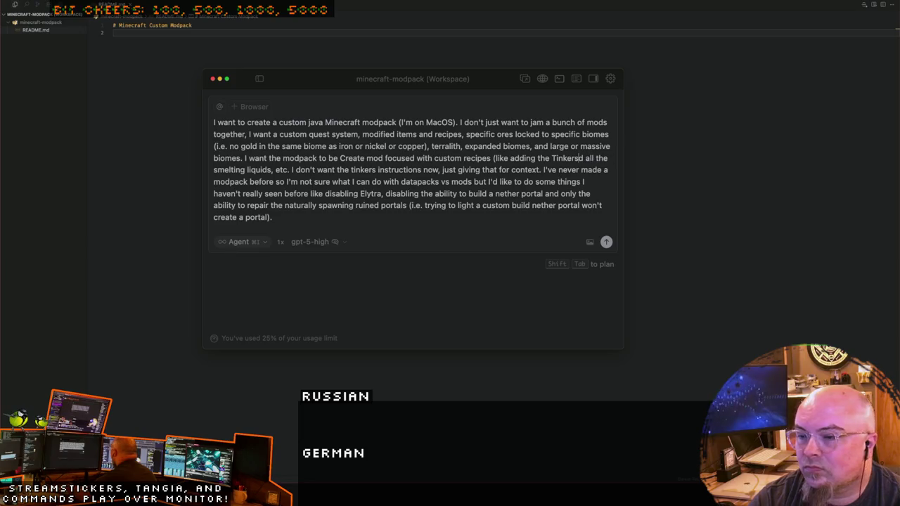
pyautogui.press('Delete')
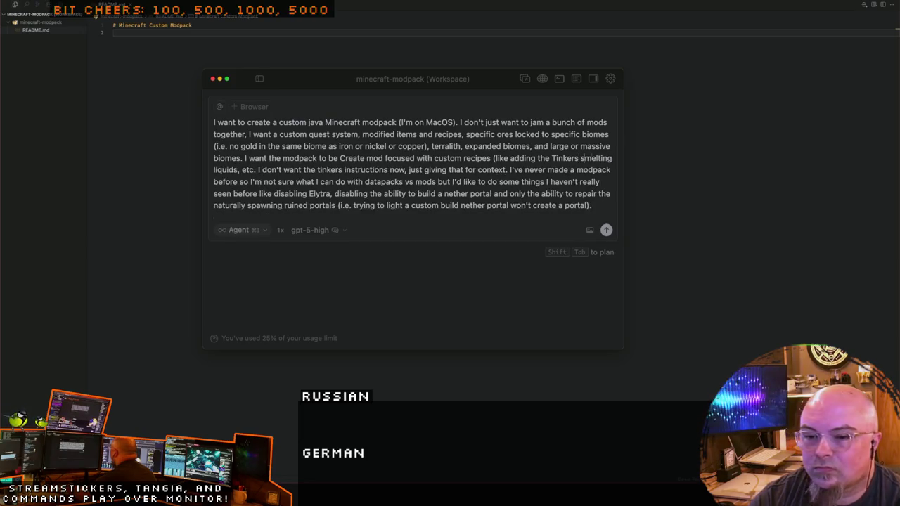
pyautogui.write('but may')
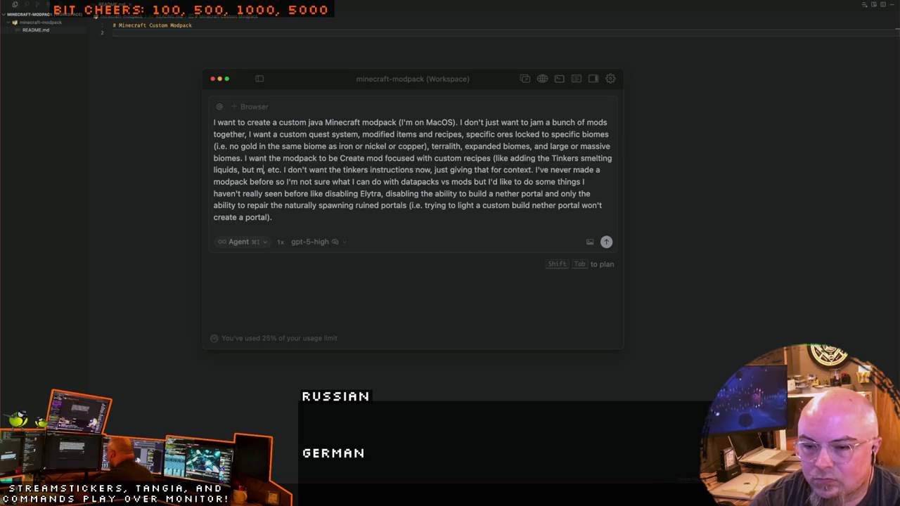
pyautogui.write('be not the tinker')
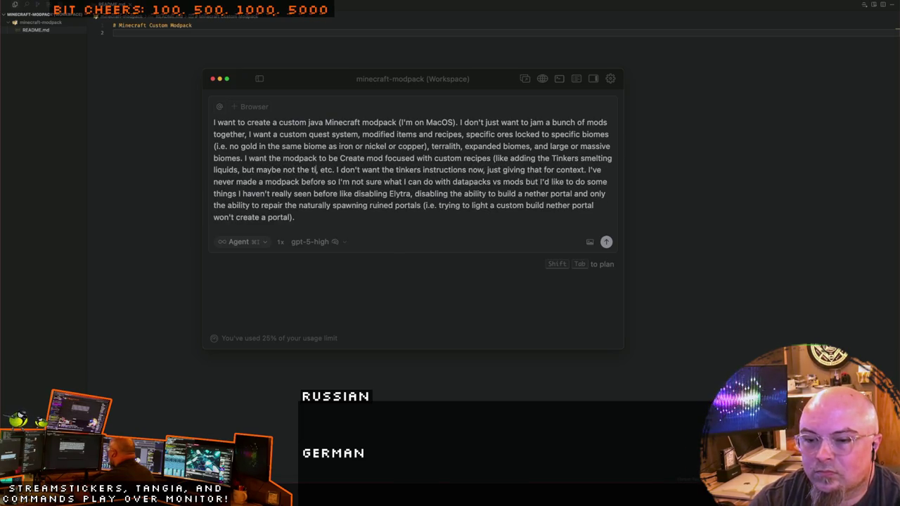
pyautogui.write("'s")
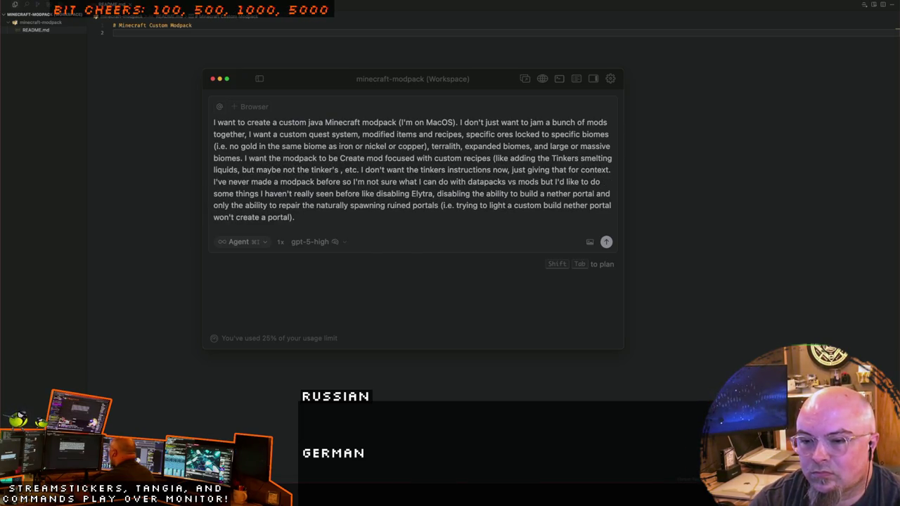
pyautogui.write(' tools, not su')
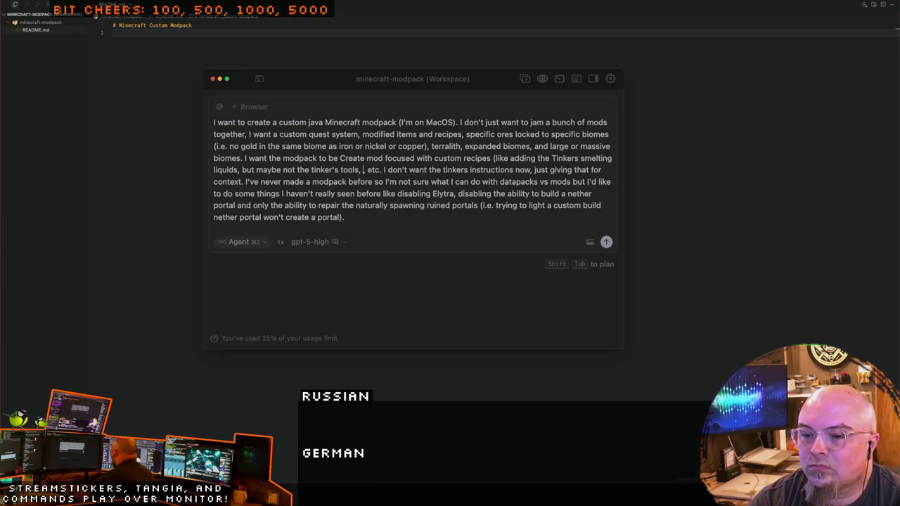
pyautogui.write('re yet')
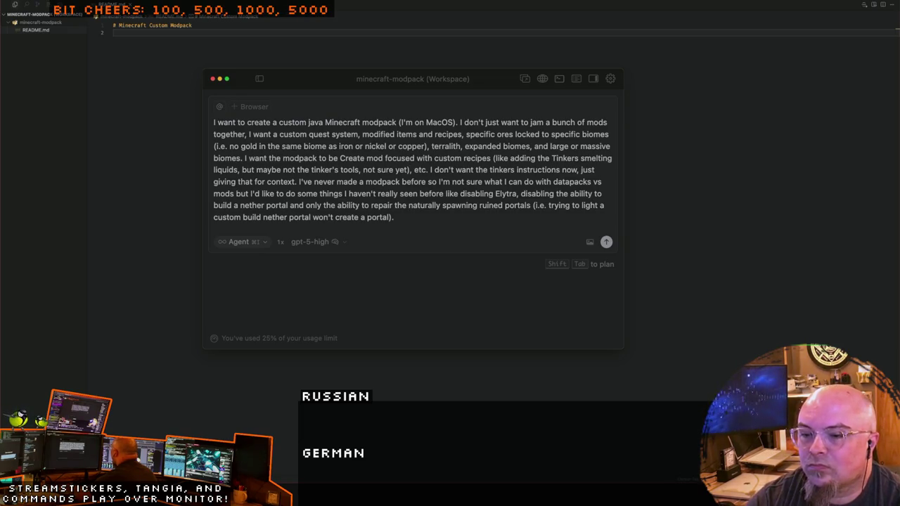
# Step: Remove ', etc' and the sentence about not wanting Tinkers instructions yet
pyautogui.press('BackSpace')
pyautogui.press('BackSpace')
pyautogui.press('BackSpace')
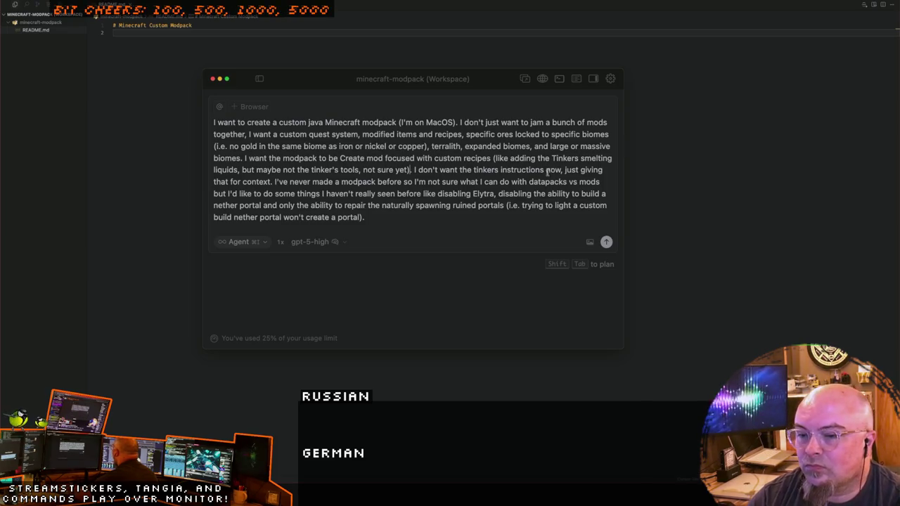
pyautogui.moveTo(414, 169)
pyautogui.mouseDown()
pyautogui.moveTo(500, 170)
pyautogui.moveTo(274, 182)
pyautogui.mouseUp()
pyautogui.press('BackSpace')
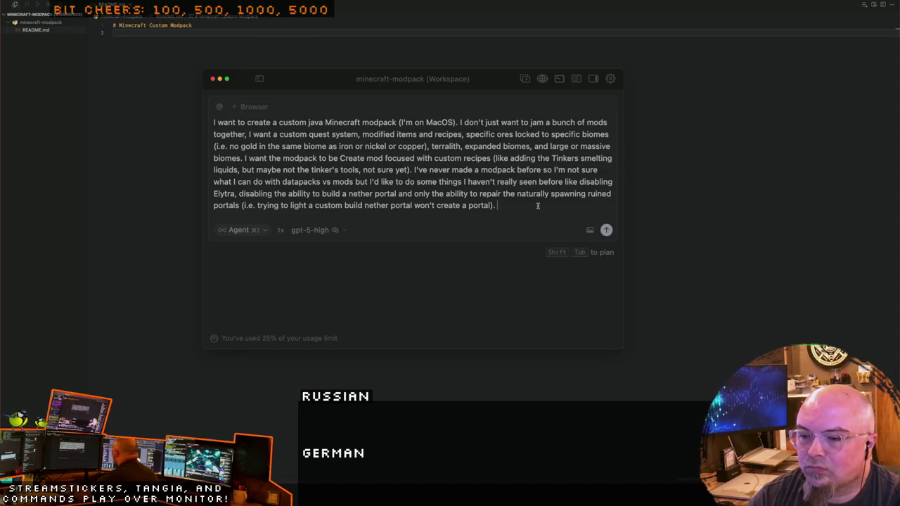
# Step: Send the modpack prompt to the agent, then reposition and enlarge its window
pyautogui.click(606, 229)
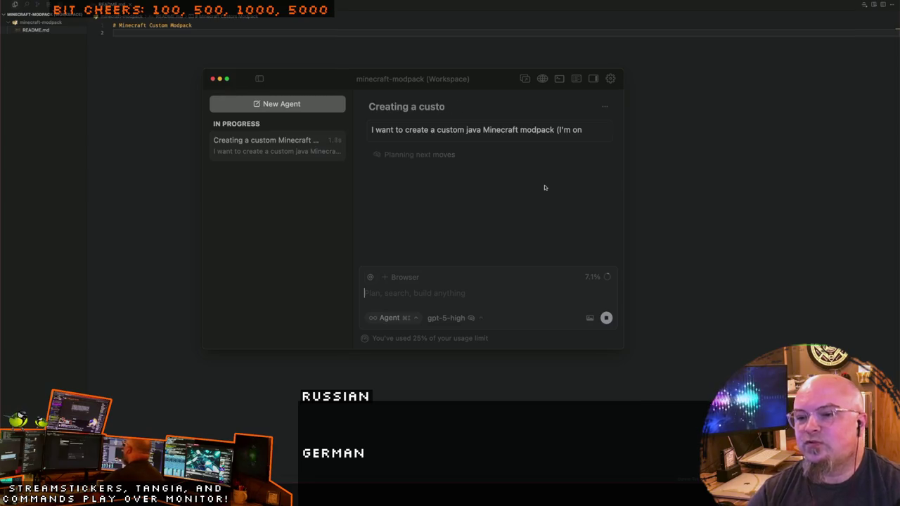
pyautogui.moveTo(487, 81); pyautogui.dragTo(396, 45)
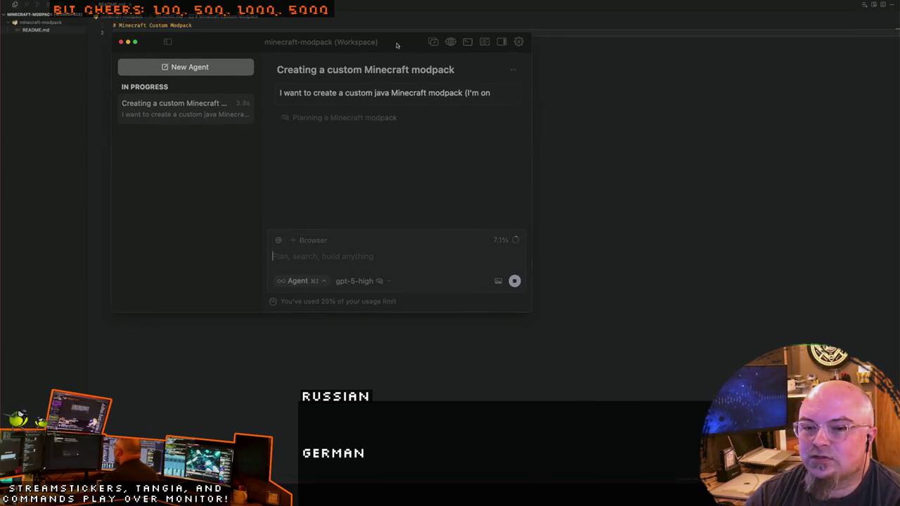
pyautogui.moveTo(534, 312)
pyautogui.mouseDown()
pyautogui.moveTo(582, 321)
pyautogui.moveTo(793, 414)
pyautogui.moveTo(733, 404)
pyautogui.moveTo(773, 412)
pyautogui.moveTo(770, 378)
pyautogui.mouseUp()
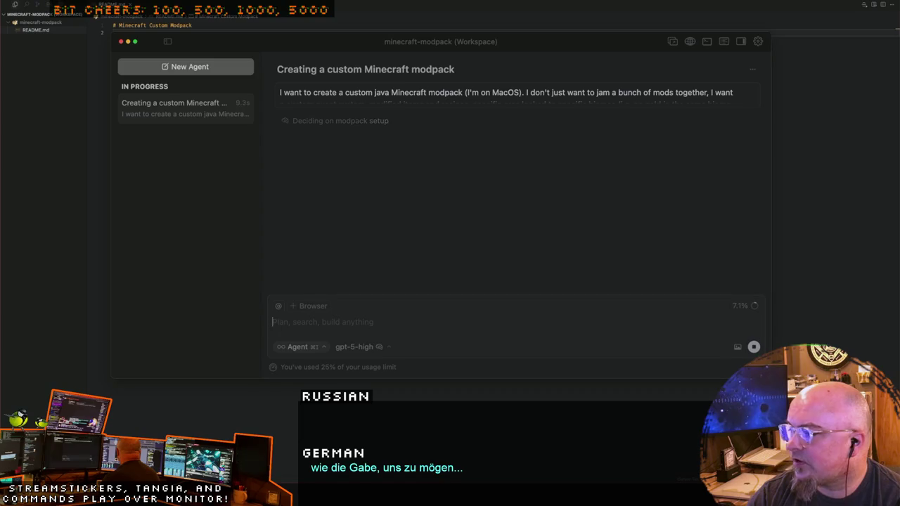
pyautogui.moveTo(484, 45)
pyautogui.mouseDown()
pyautogui.moveTo(417, 32)
pyautogui.moveTo(445, 39)
pyautogui.mouseUp()
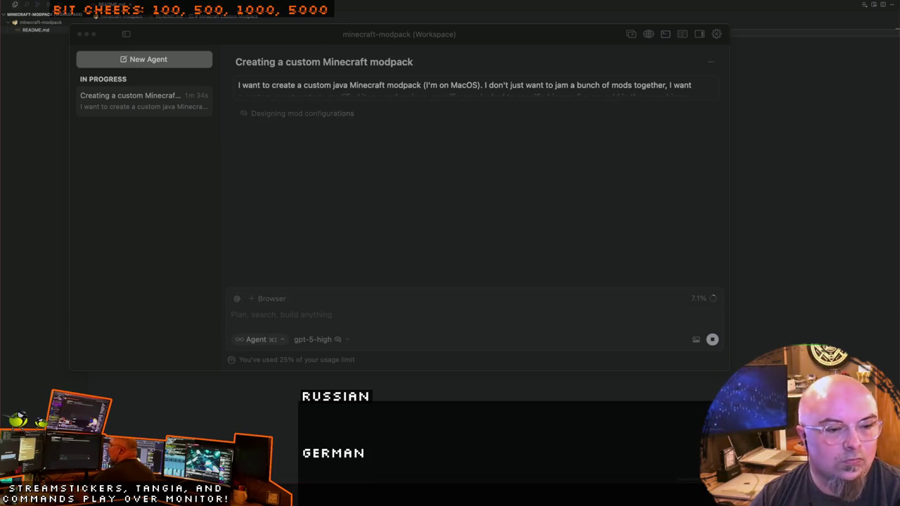
# Step: Switch from Cursor to the Notion 'Minecraft Modpack' notes page
pyautogui.press('super+Tab')
pyautogui.press('super+Tab')
pyautogui.press('super+Tab')
pyautogui.press('super+Tab')
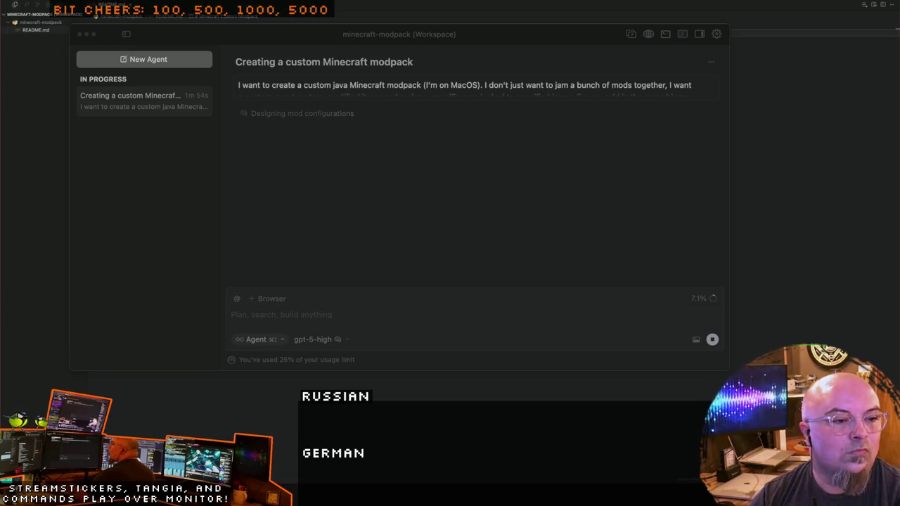
pyautogui.press('super+Tab')
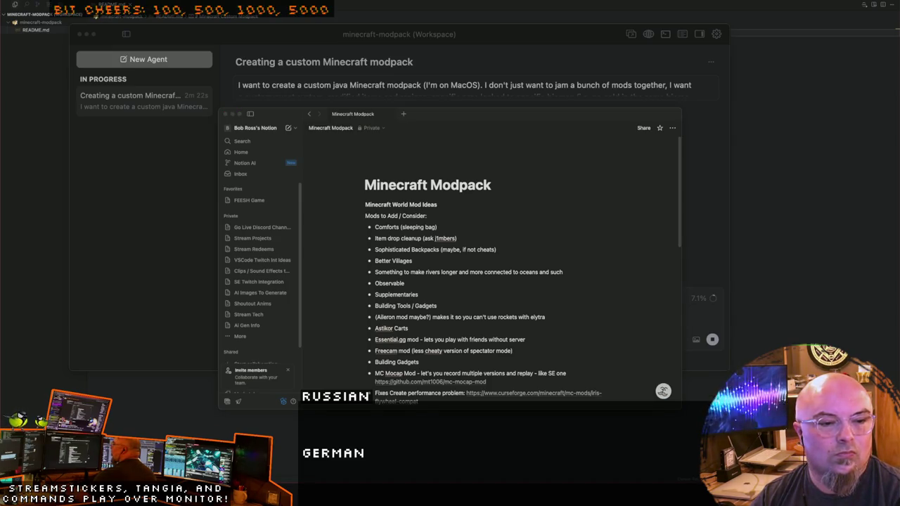
# Step: Move the Notion window to the top-left and enlarge it to show more mod ideas
pyautogui.moveTo(465, 115)
pyautogui.mouseDown()
pyautogui.moveTo(447, 325)
pyautogui.moveTo(448, 132)
pyautogui.moveTo(350, 30)
pyautogui.moveTo(371, 46)
pyautogui.mouseUp()
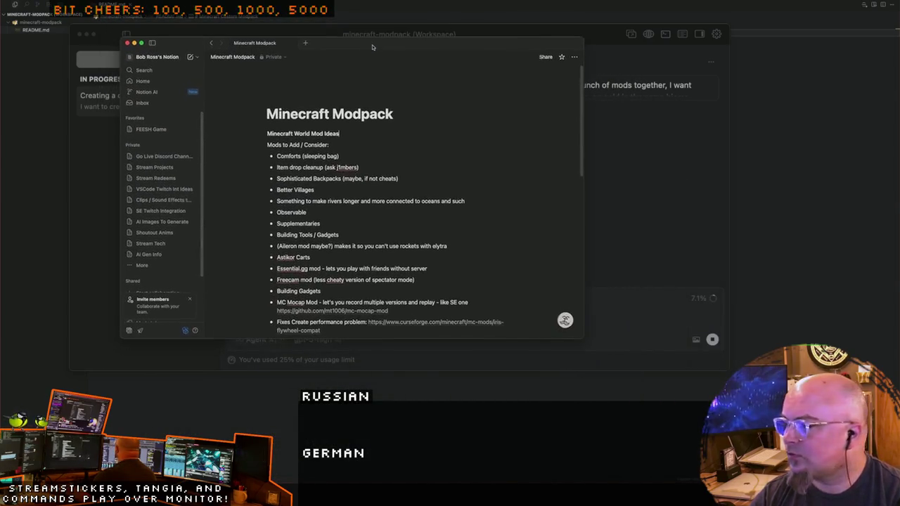
pyautogui.moveTo(582, 338); pyautogui.dragTo(650, 379)
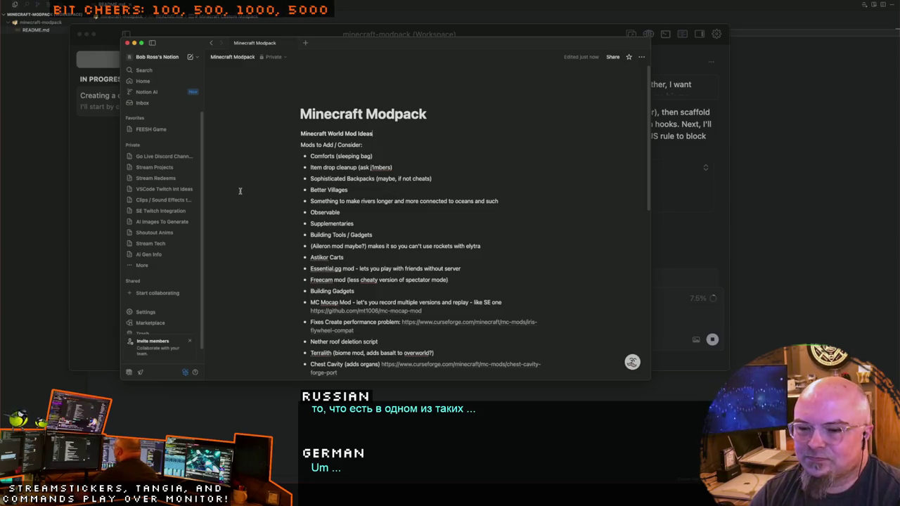
# Step: Scroll the Notion mod list down to later entries like WATERFrAMES
pyautogui.scroll(-1, 240, 190)
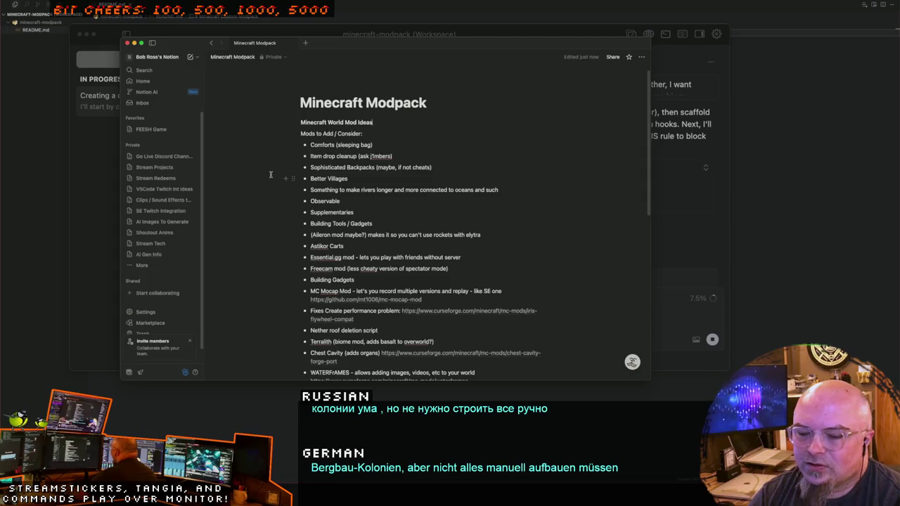
pyautogui.scroll(-2, 350, 167)
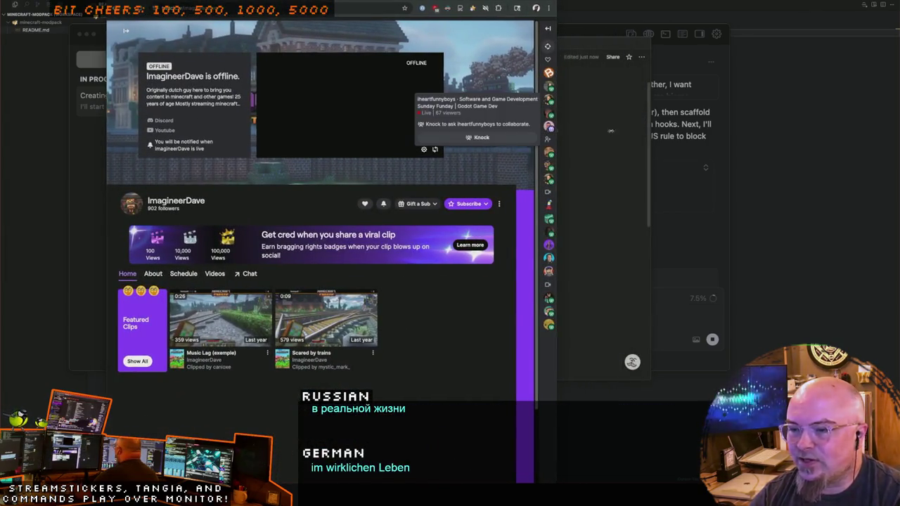
# Step: Widen the browser and show the channel's Videos filtered to Clips, top of all time
pyautogui.moveTo(567, 142); pyautogui.dragTo(826, 142)
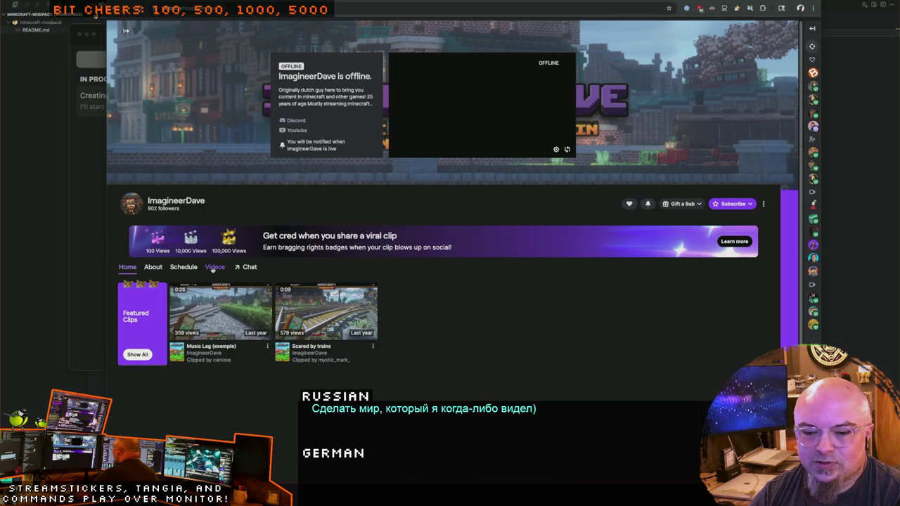
pyautogui.click(215, 267)
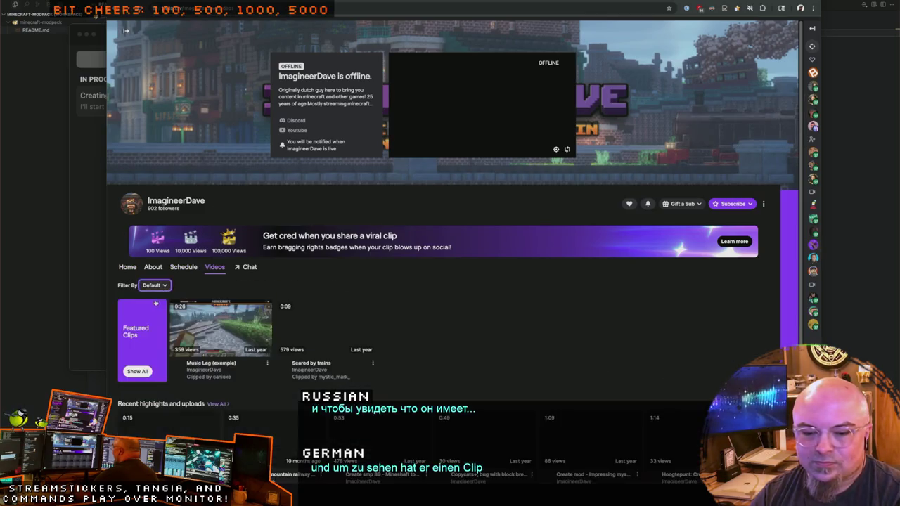
pyautogui.click(154, 285)
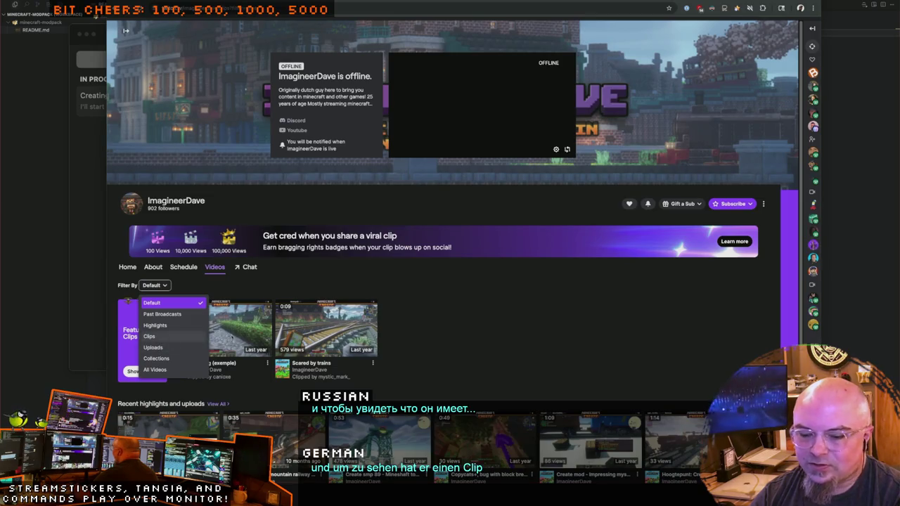
pyautogui.click(149, 336)
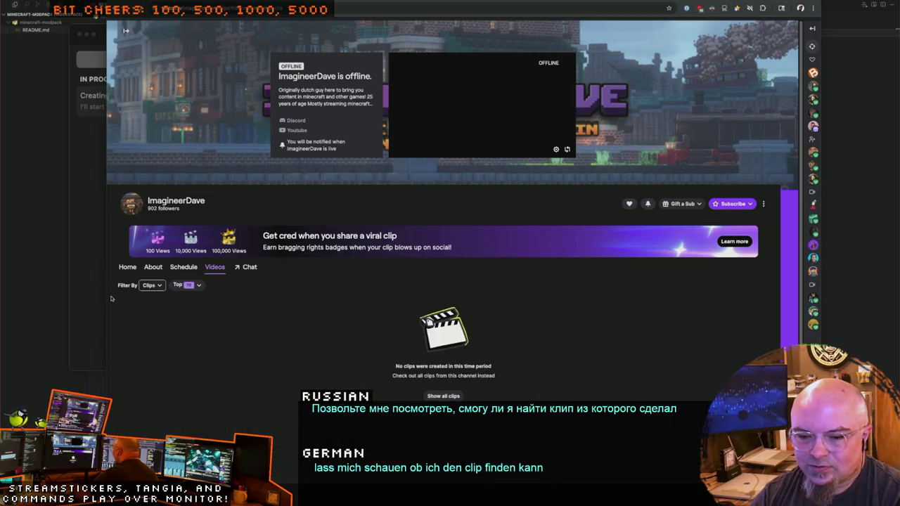
pyautogui.click(191, 285)
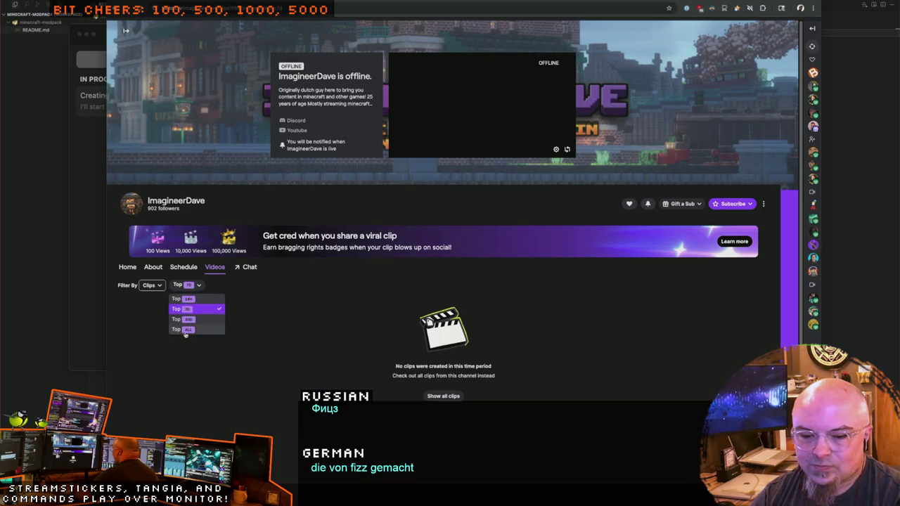
pyautogui.click(187, 329)
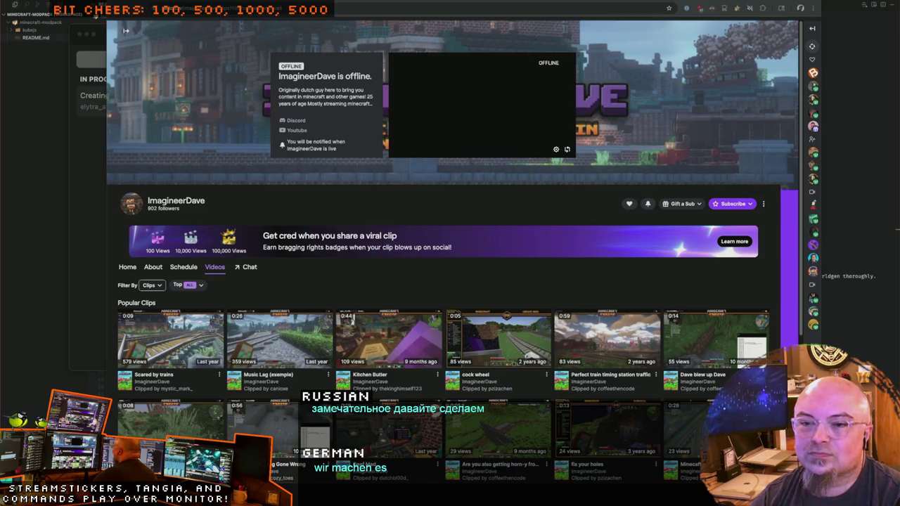
# Step: Open the 'An AMAZING Create Harvester!' clip from its copied link and play it through
pyautogui.hotkey('ctrl', 't')
pyautogui.hotkey('ctrl', 'v')
pyautogui.press('Return')
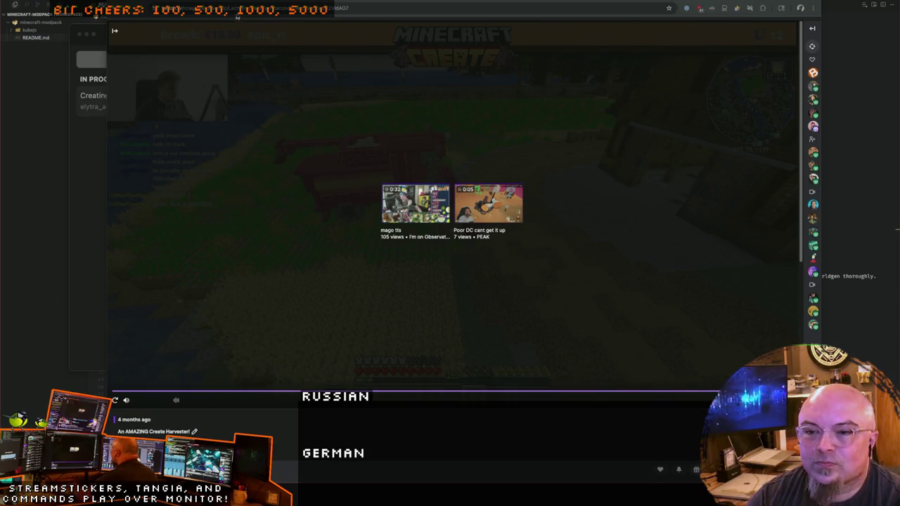
pyautogui.press('Return')
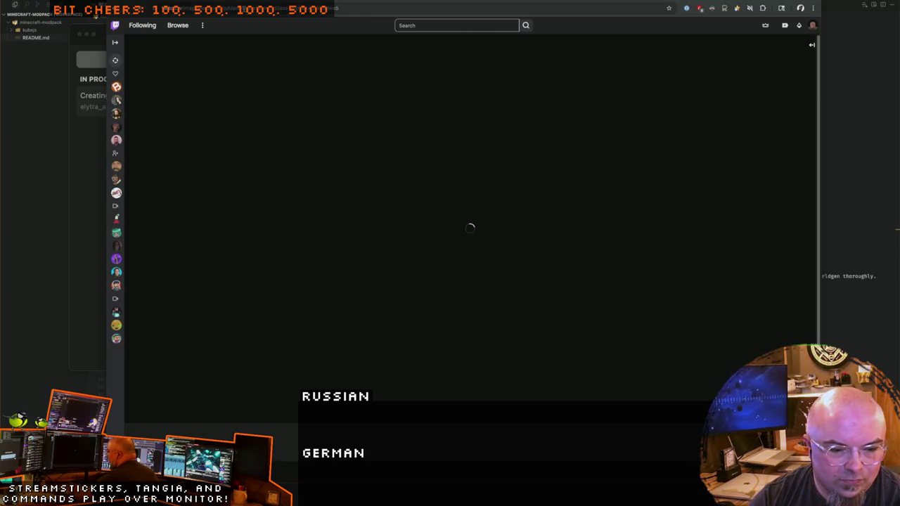
# Step: Watch the 'Perfect train timing station traffic' clip, then return to the channel's top clips
pyautogui.moveTo(116, 86)
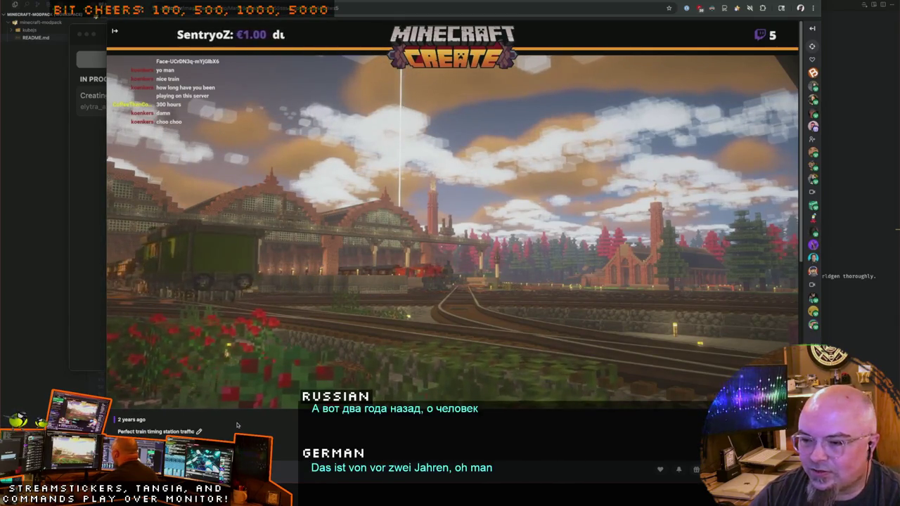
pyautogui.scroll(-1, 237, 425)
pyautogui.scroll(1, 237, 425)
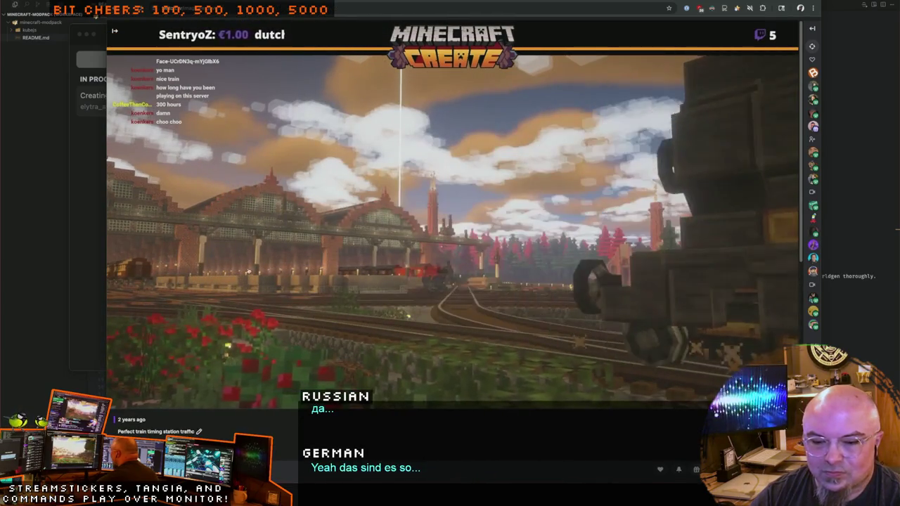
pyautogui.click(95, 14)
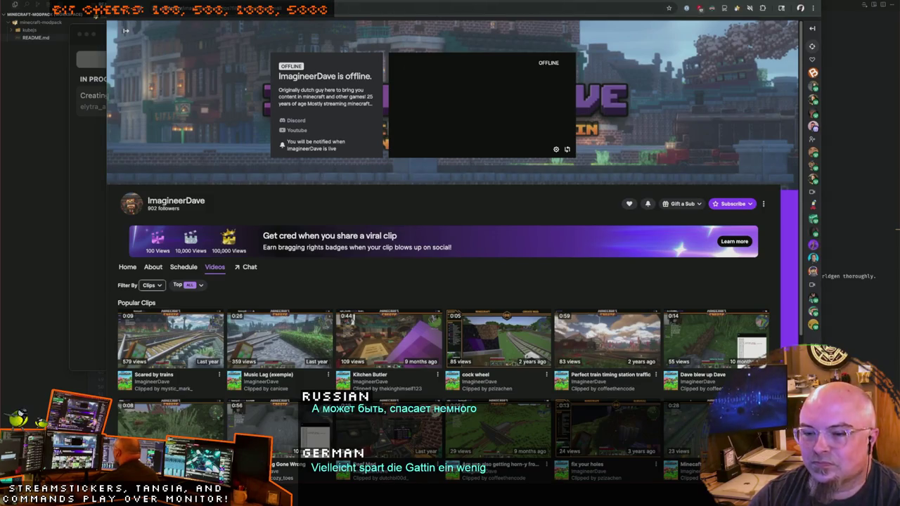
# Step: Filter the channel's videos to Past Broadcasts, which shows none, then switch to Notion
pyautogui.scroll(-3, 307, 272)
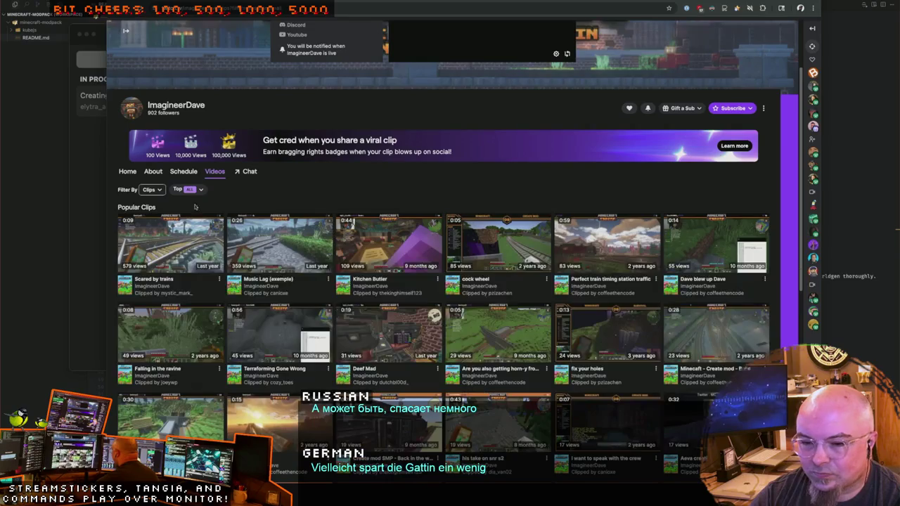
pyautogui.click(186, 189)
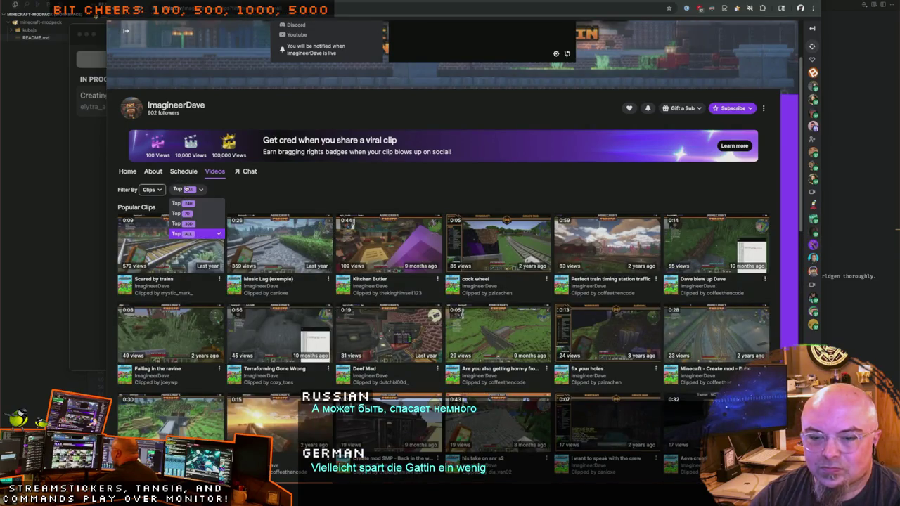
pyautogui.click(148, 191)
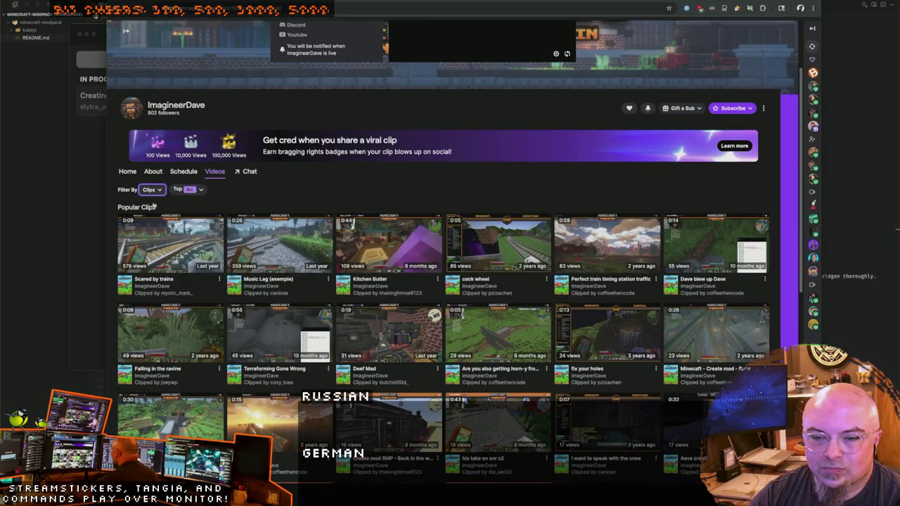
pyautogui.click(169, 219)
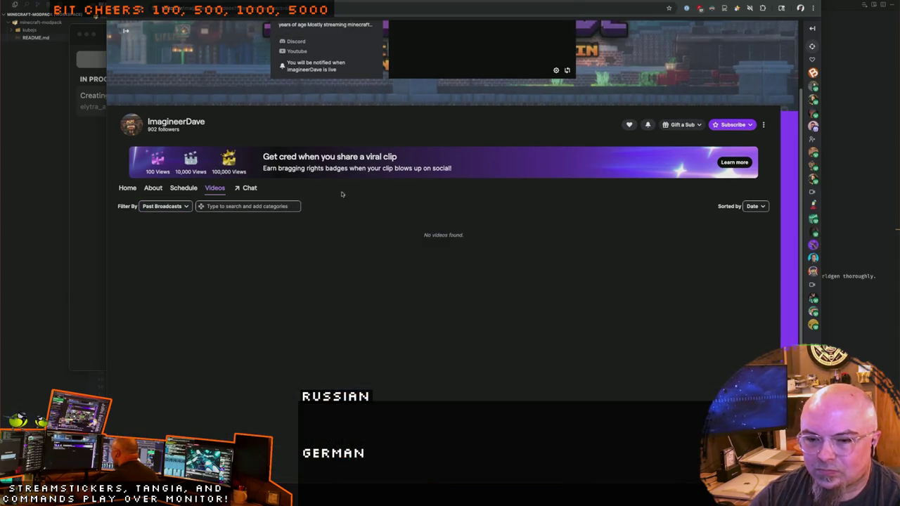
pyautogui.click(180, 207)
pyautogui.click(328, 202)
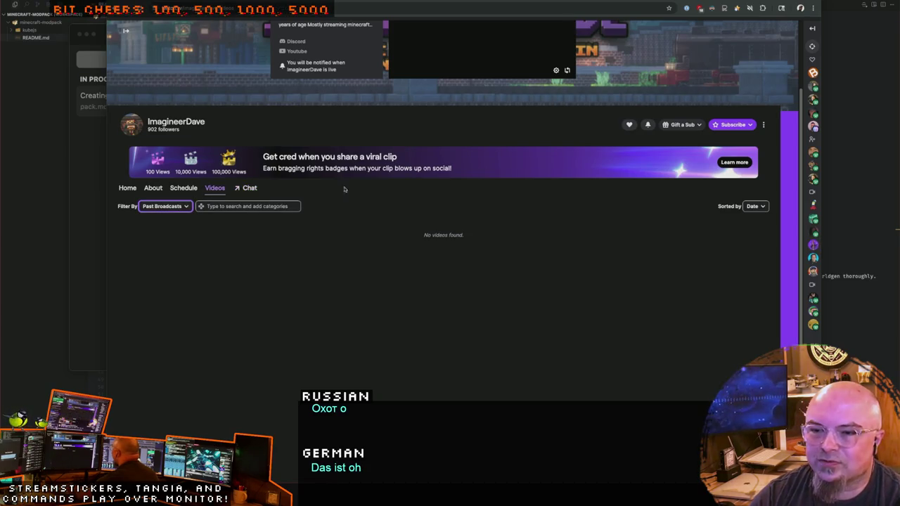
pyautogui.press('super+Tab')
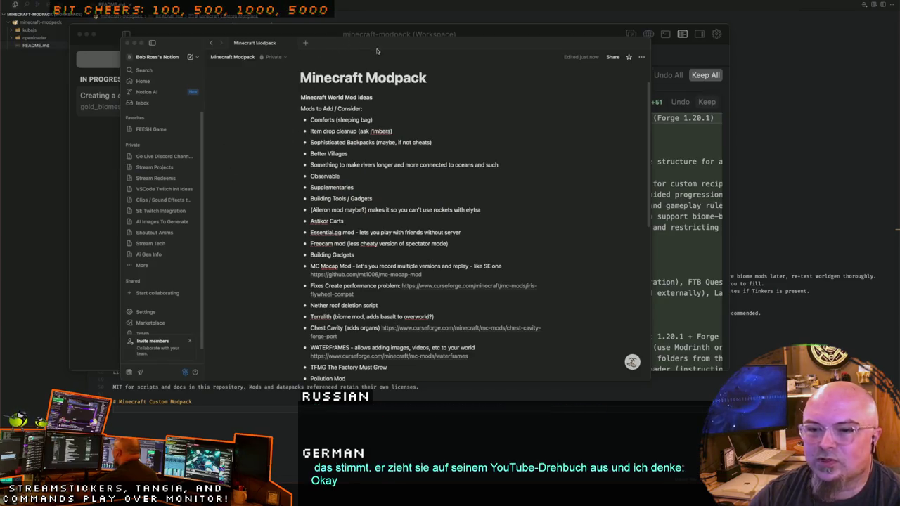
# Step: Shift the Notion window slightly left, then return to Cursor's agent workspace
pyautogui.moveTo(376, 51); pyautogui.dragTo(343, 51)
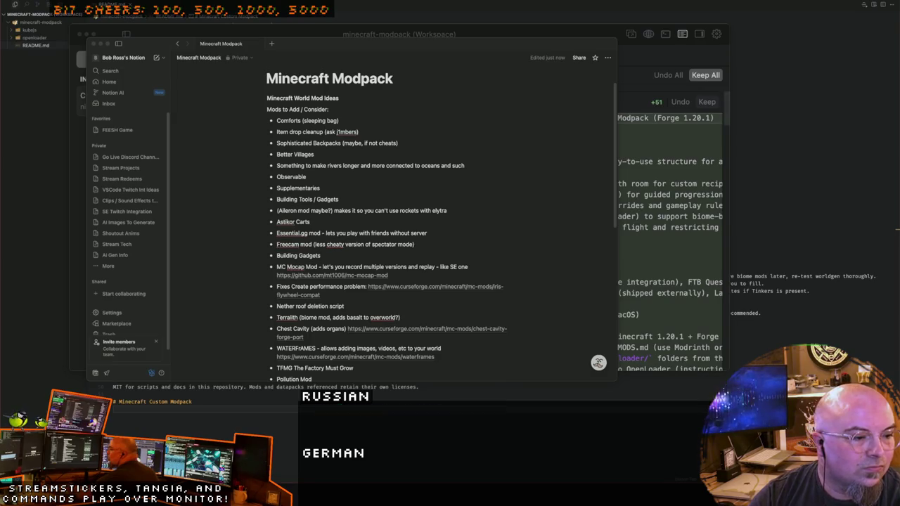
pyautogui.press('super+Tab')
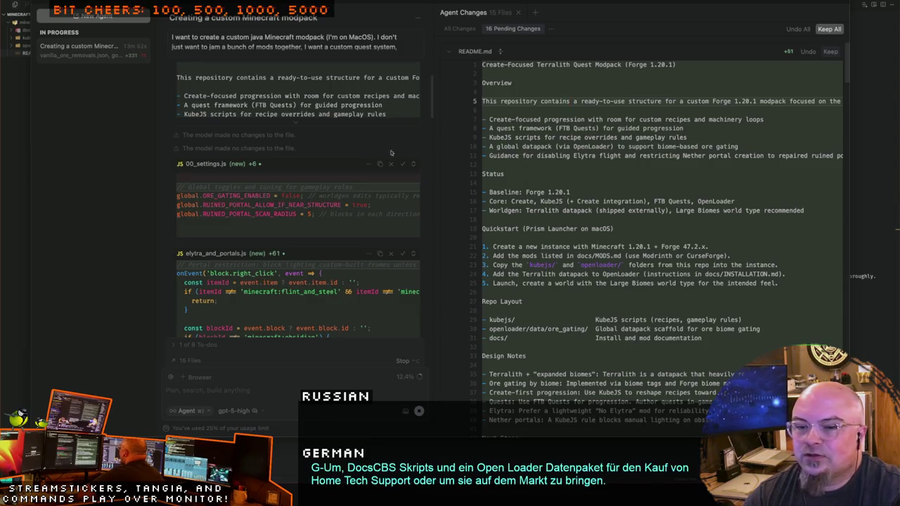
# Step: Narrow Cursor's sidebar, review the README Overview and agent chat, then switch to ChatGPT
pyautogui.moveTo(155, 117); pyautogui.dragTo(116, 117)
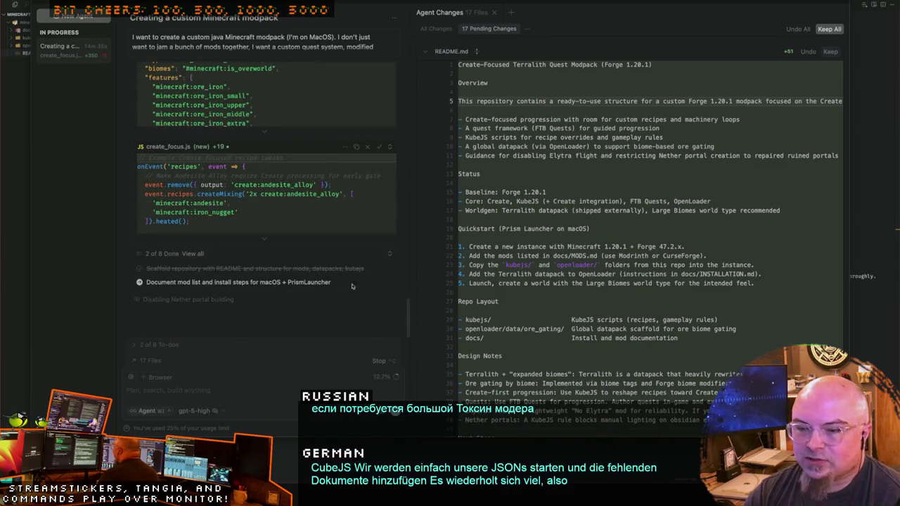
pyautogui.click(510, 81)
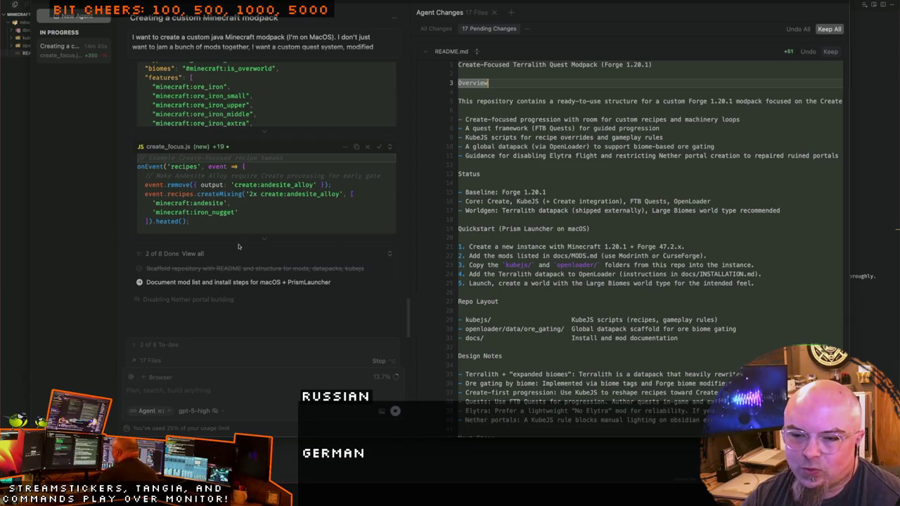
pyautogui.scroll(10, 248, 236)
pyautogui.scroll(5, 268, 234)
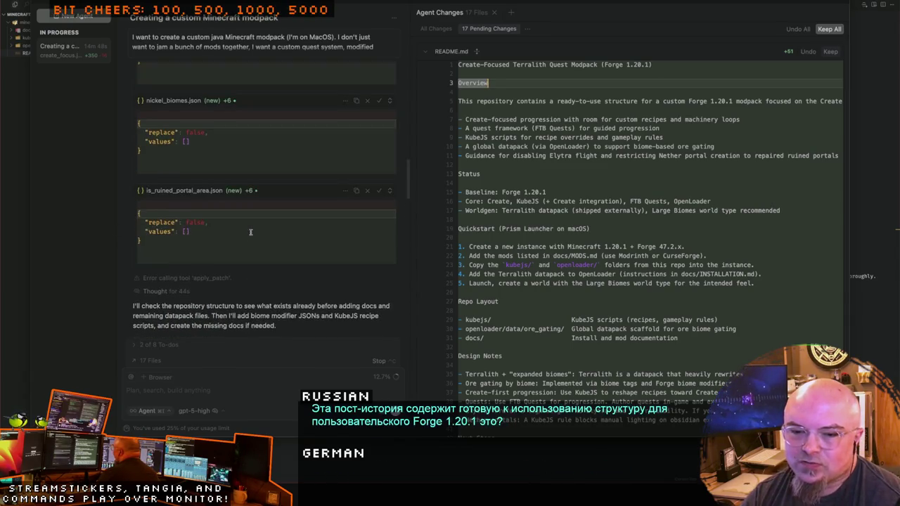
pyautogui.scroll(10, 287, 229)
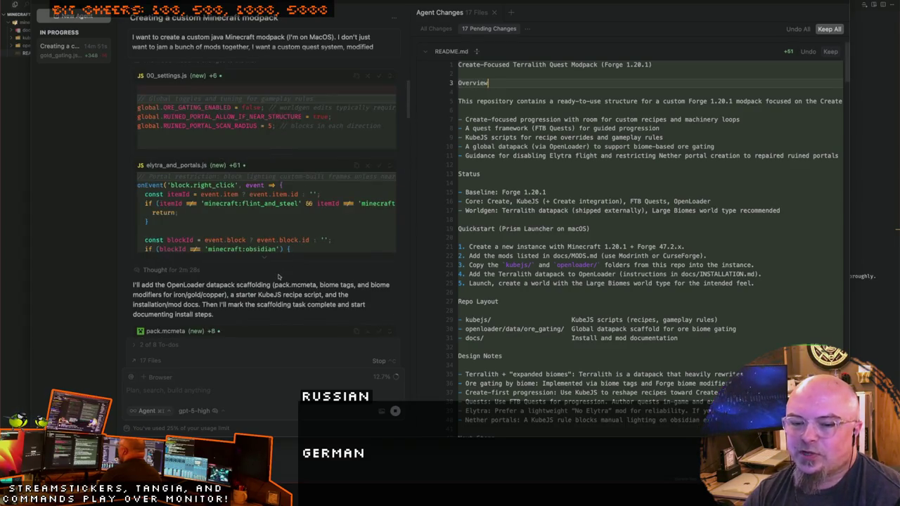
pyautogui.scroll(-3, 278, 275)
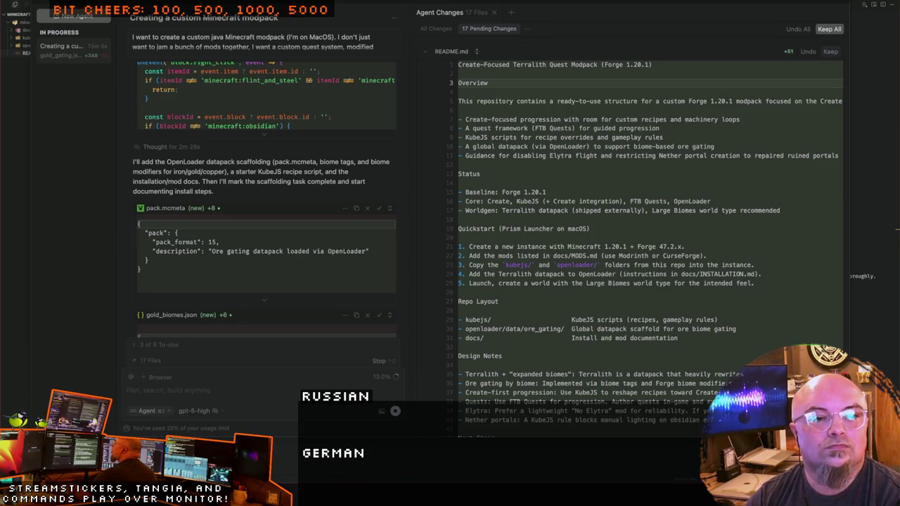
pyautogui.press('super+Tab')
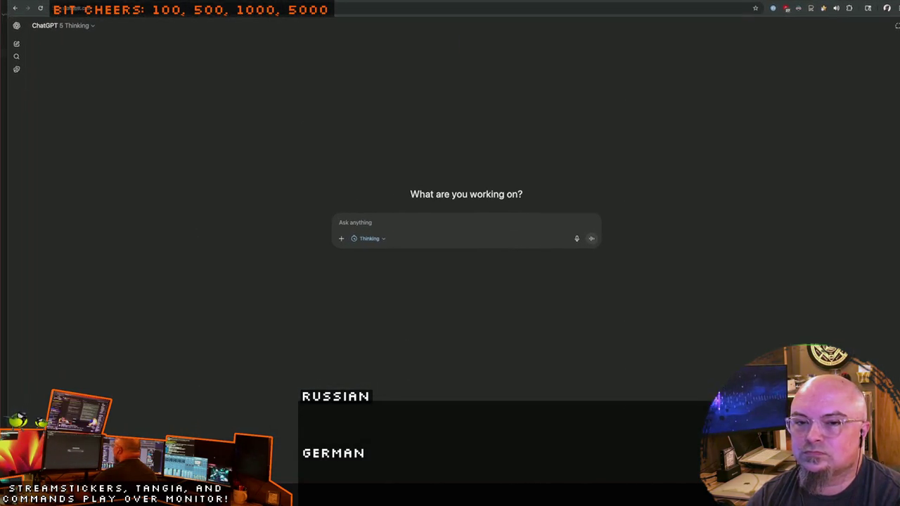
# Step: Draft a prompt about a Create-focused modpack asking how many Create add-ons are Fabric vs Forge compatible
pyautogui.click(348, 224)
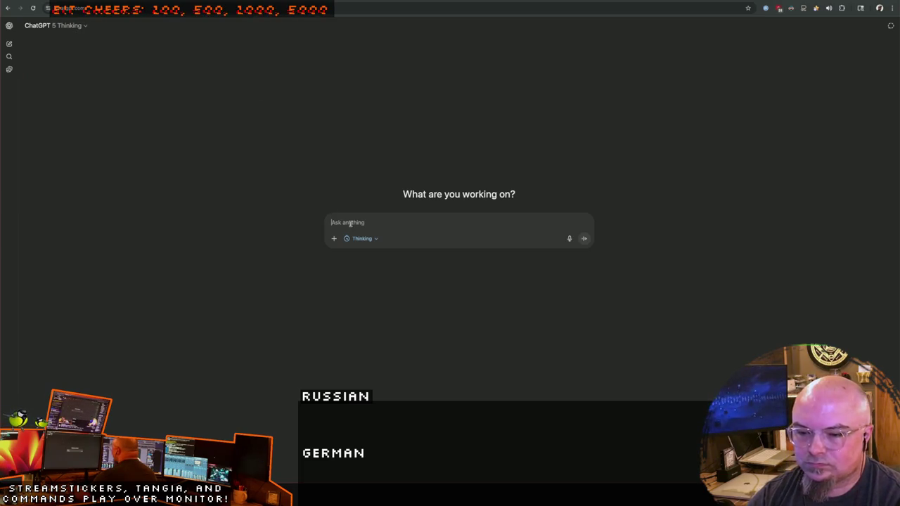
pyautogui.write("I'm creating")
pyautogui.write('tom minecraft')
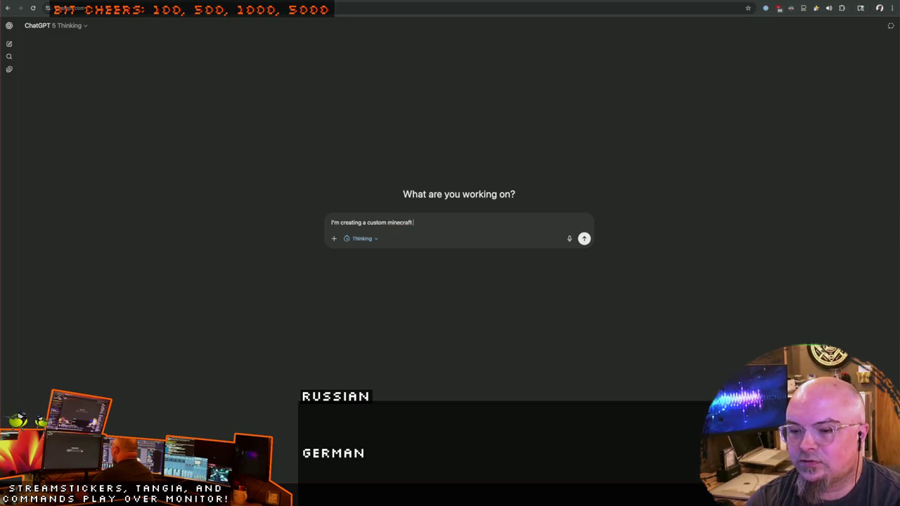
pyautogui.write('modpack for java')
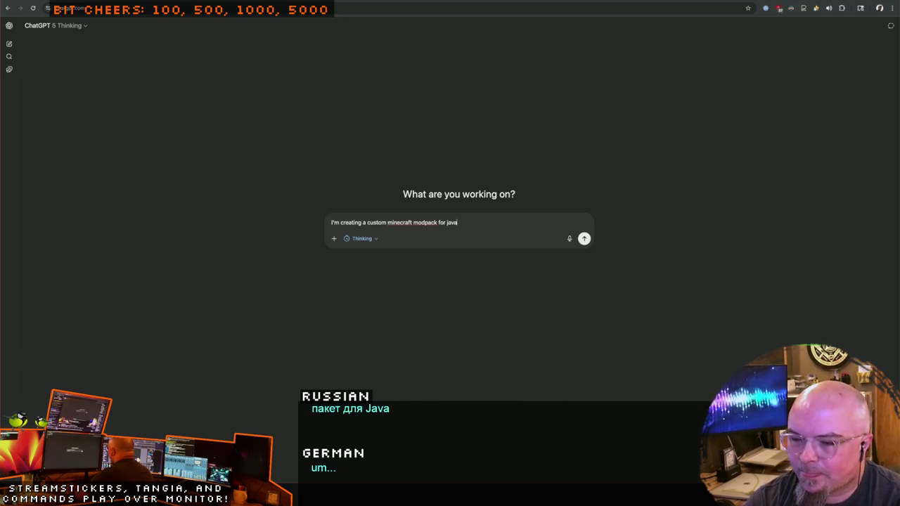
pyautogui.write('vily')
pyautogui.write(' Create mod foc')
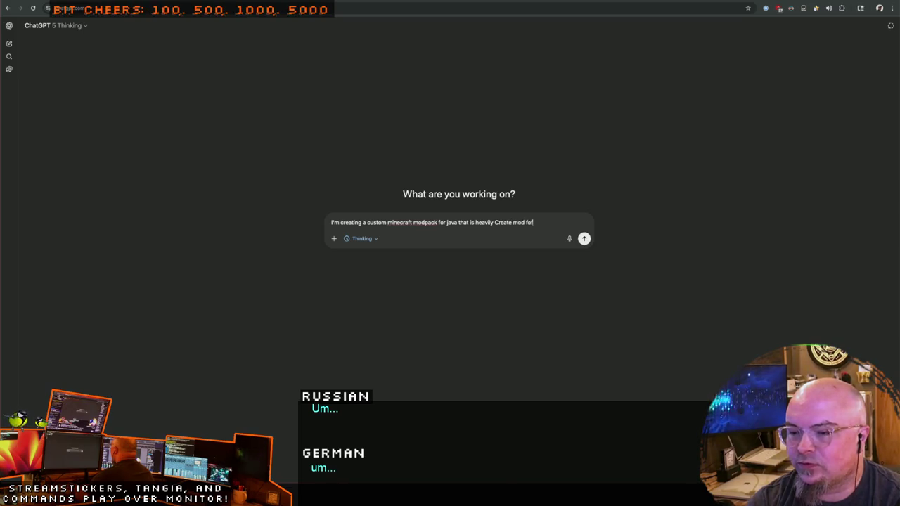
pyautogui.write('ed ')
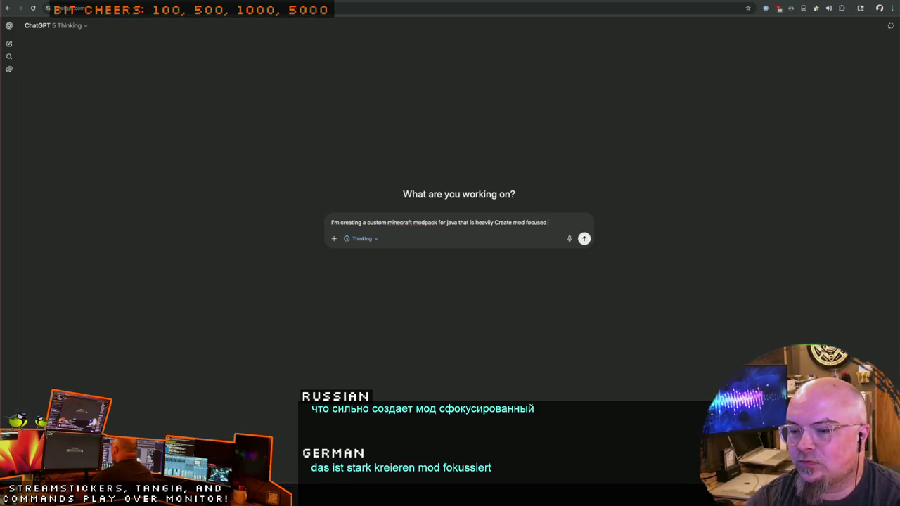
pyautogui.write('with many of the')
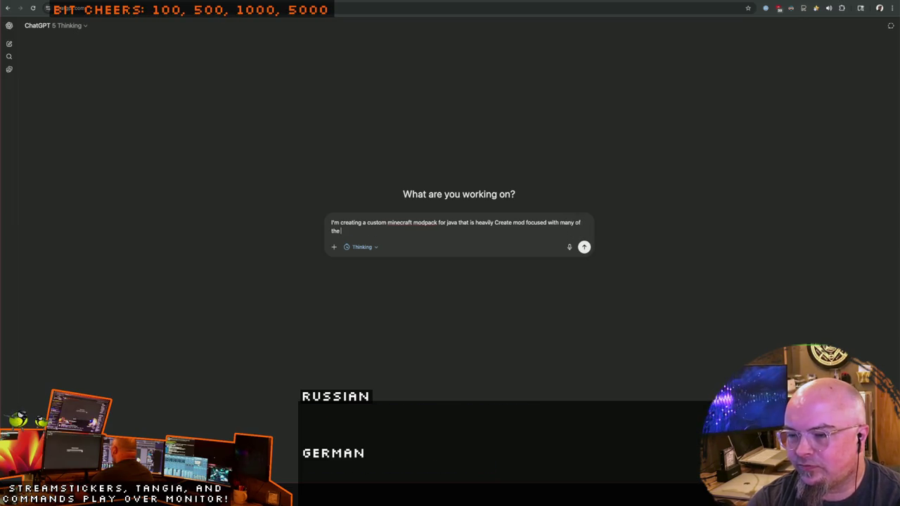
pyautogui.write('Create')
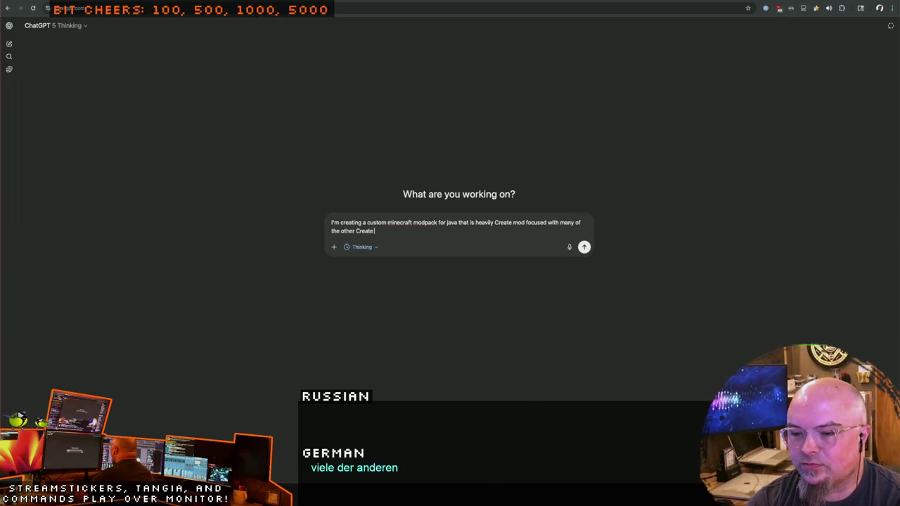
pyautogui.write(' mod add-on mod')
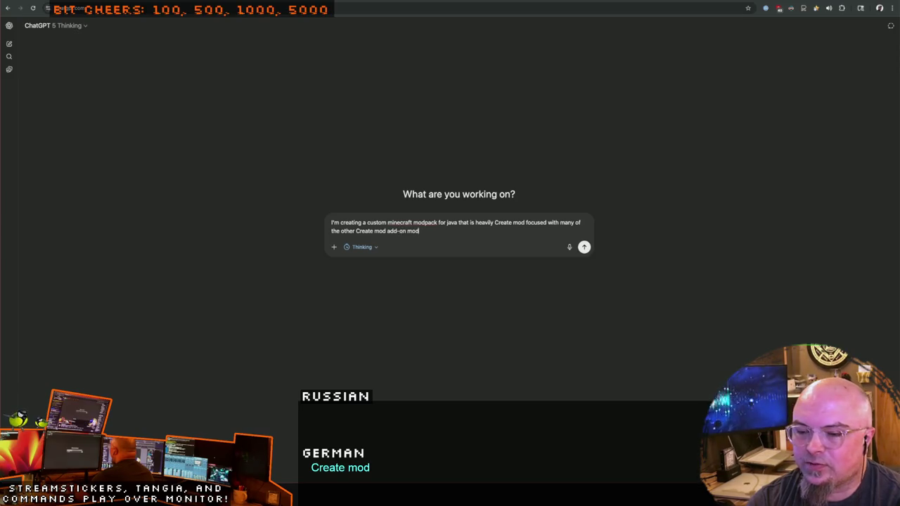
pyautogui.write('s (like Create: Steam and Ra')
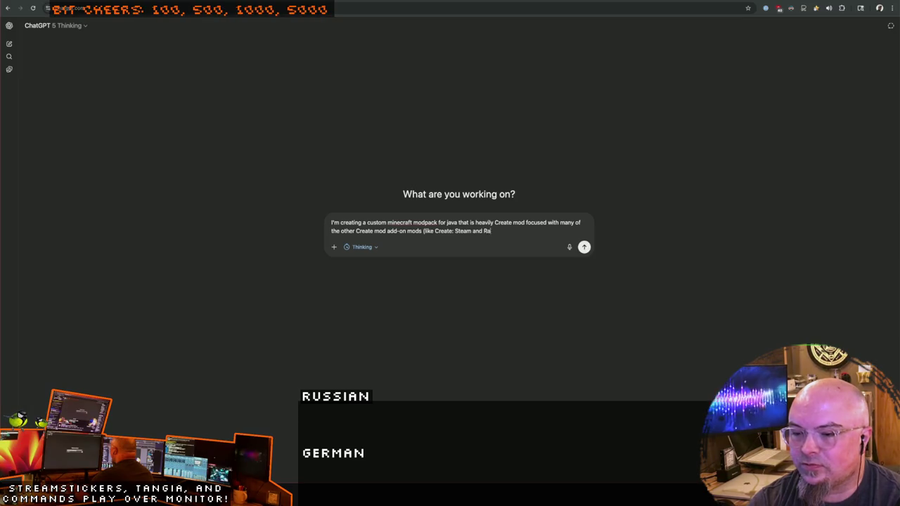
pyautogui.write('ils, etc)')
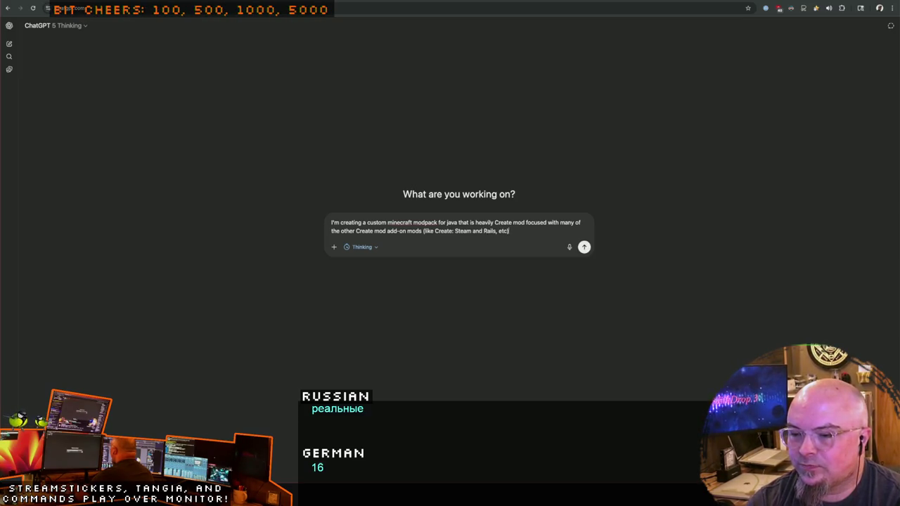
pyautogui.write('. I know FAbr')
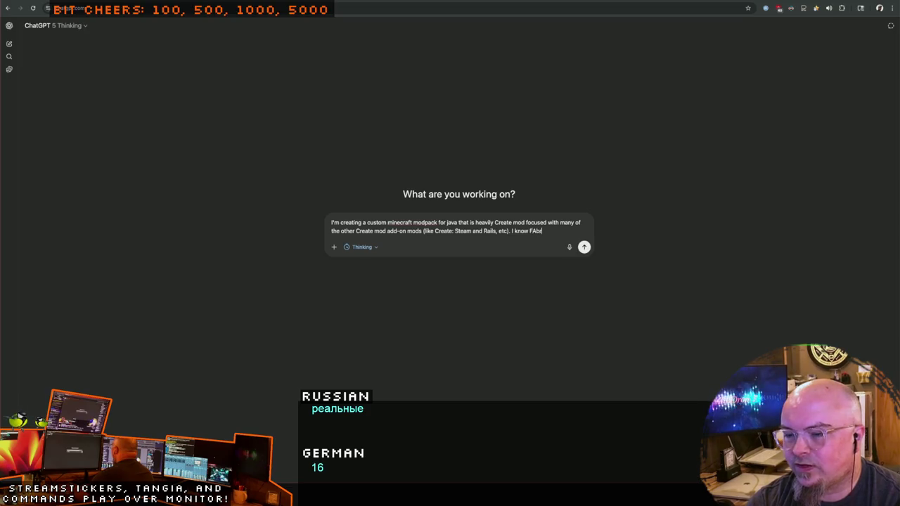
pyautogui.press('BackSpace')
pyautogui.press('BackSpace')
pyautogui.press('BackSpace')
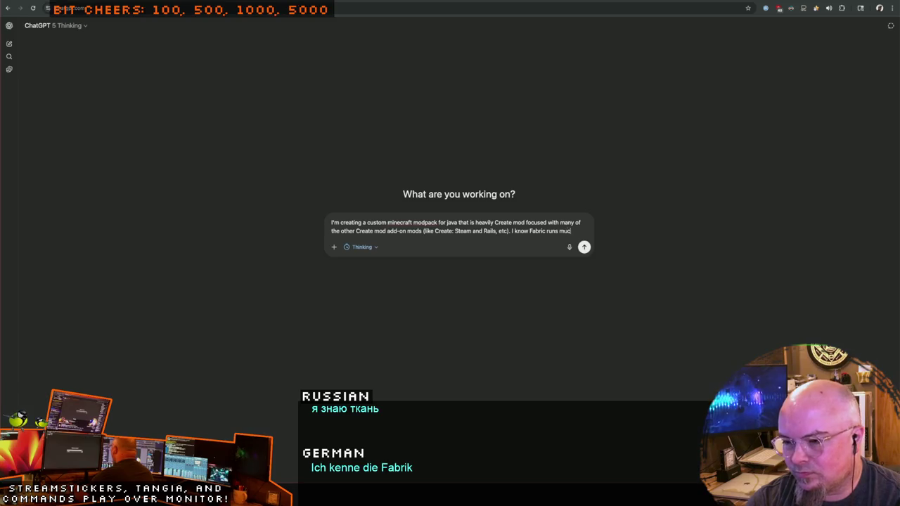
pyautogui.write('better on a s')
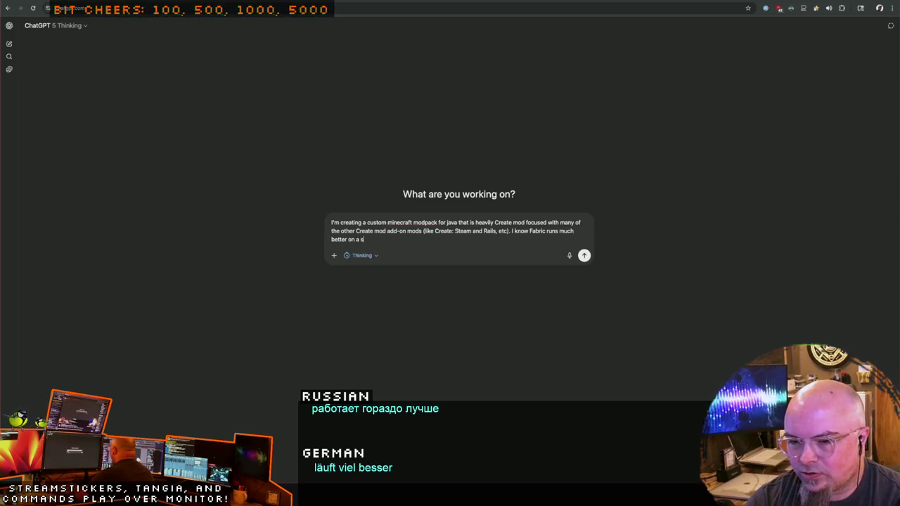
pyautogui.write('MP se')
pyautogui.write('rver than Forge but')
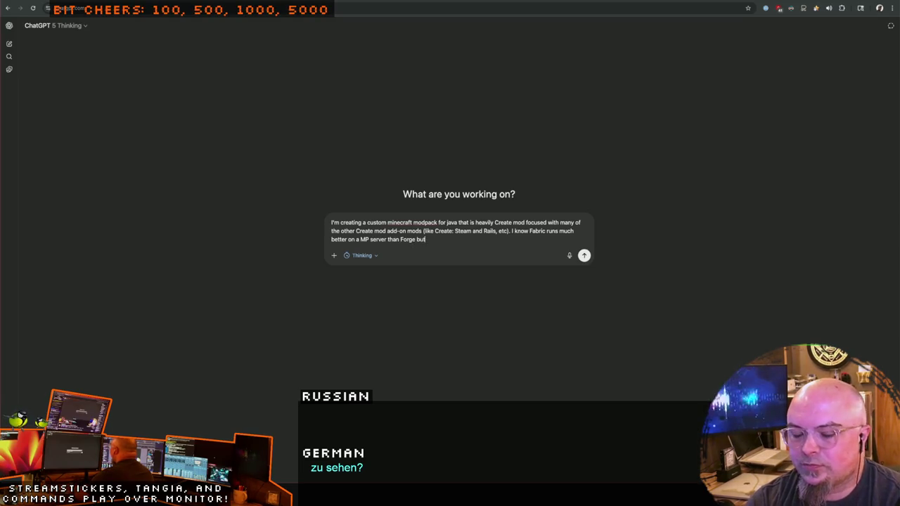
pyautogui.write(' how m')
pyautogui.write('any of the Create mod')
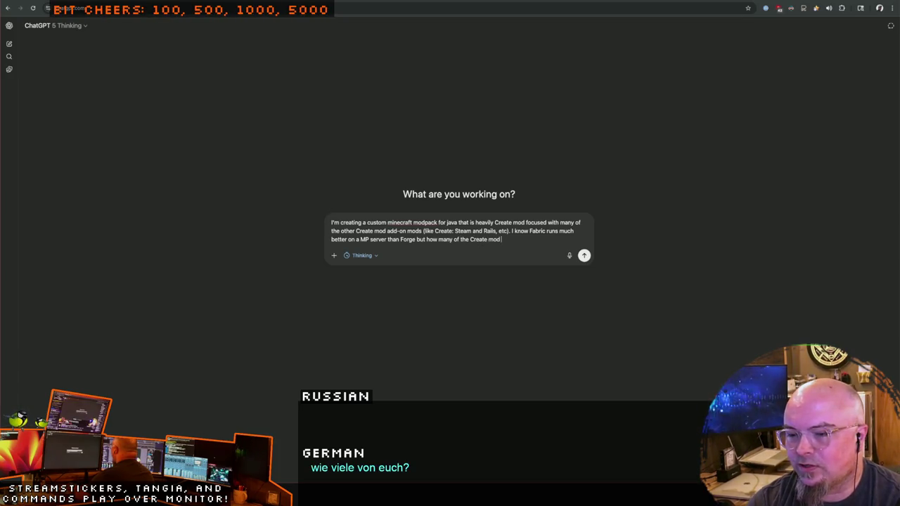
pyautogui.write(' add-')
pyautogui.write('abric compatible vs')
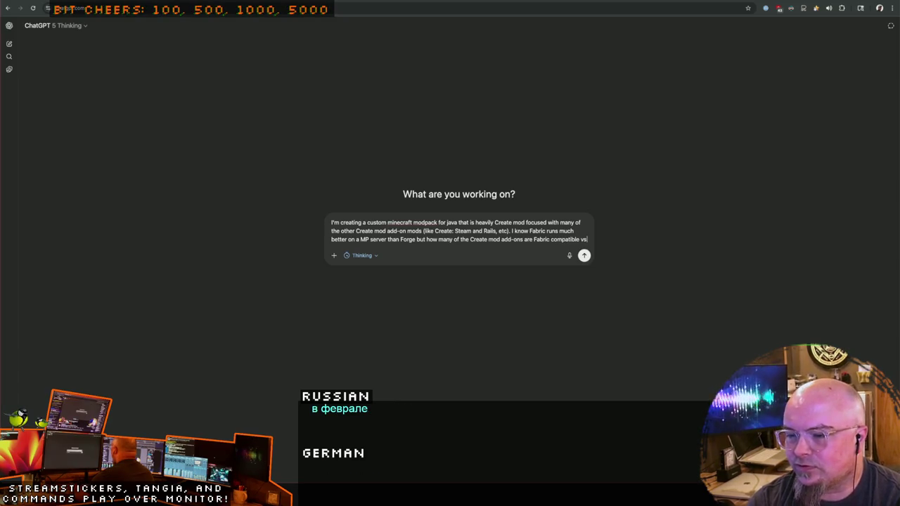
pyautogui.write(' Forge')
pyautogui.write('omaptible')
pyautogui.press('BackSpace')
pyautogui.press('BackSpace')
pyautogui.press('BackSpace')
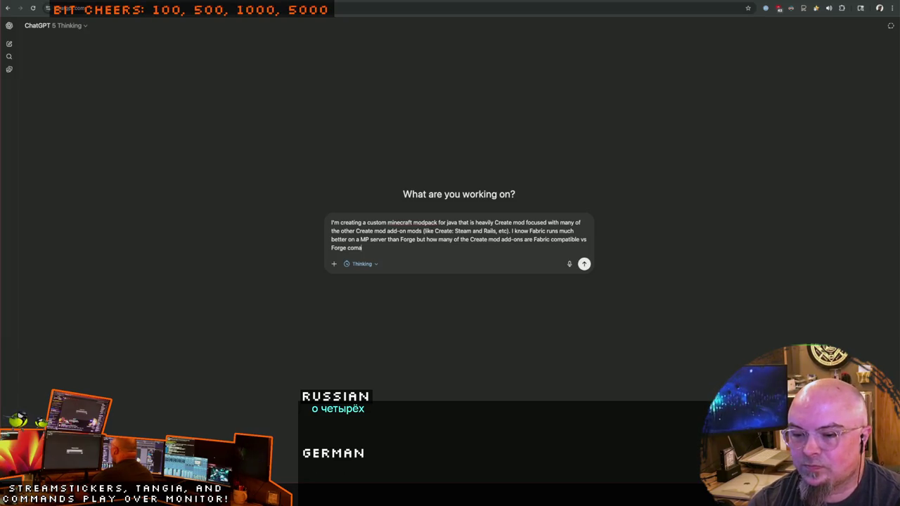
pyautogui.write('tible?')
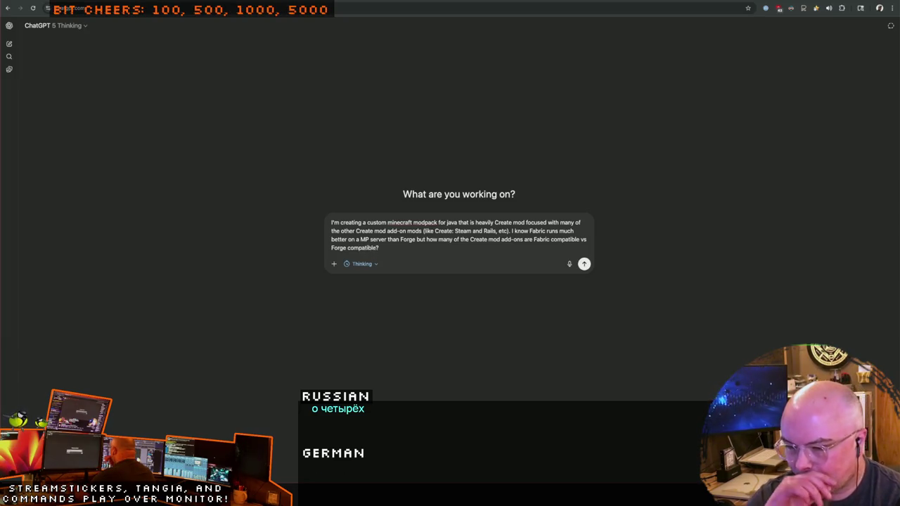
pyautogui.click(366, 263)
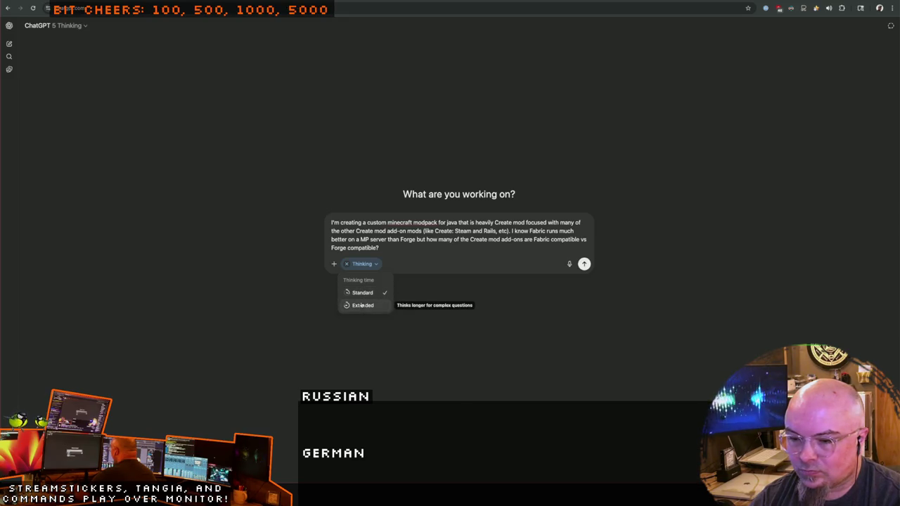
# Step: Switch to Extended thinking and ask for all Create add-ons, noting Forge/Fabric compatibility and latest Minecraft version
pyautogui.click(362, 305)
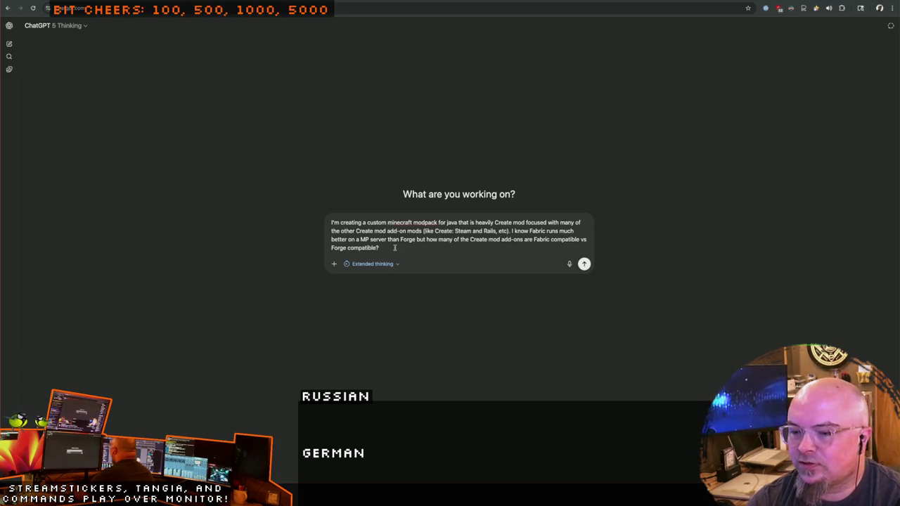
pyautogui.write('Can you make a')
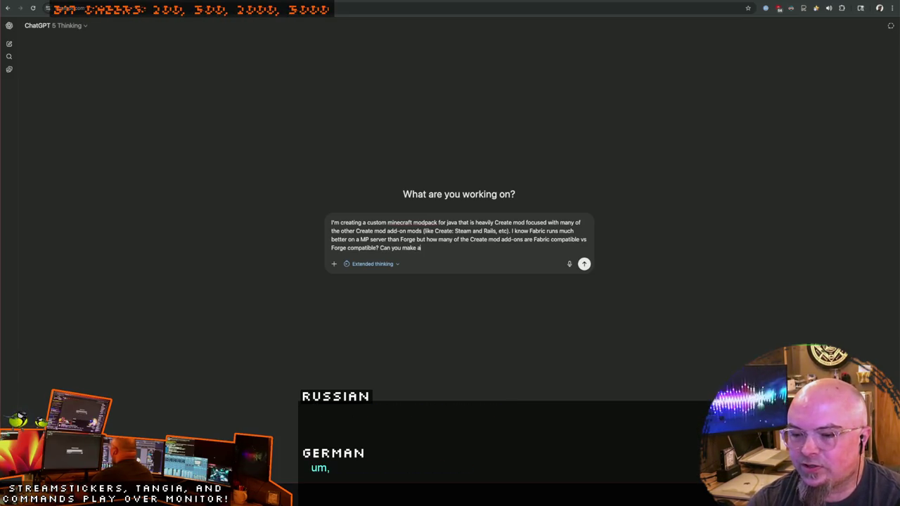
pyautogui.write(' all')
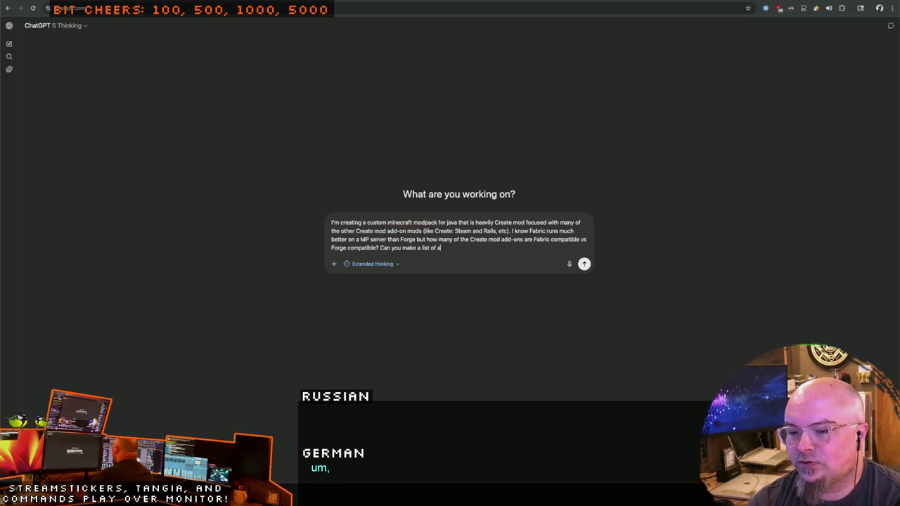
pyautogui.write('LL the Create')
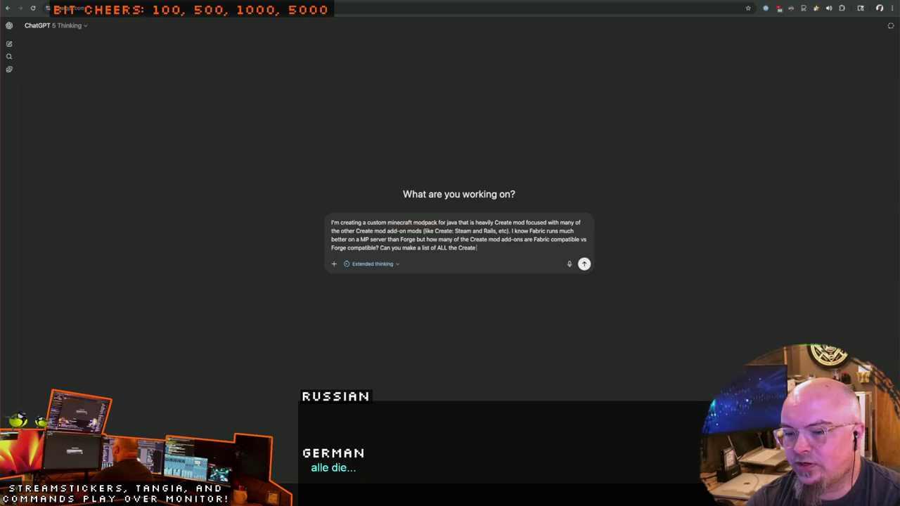
pyautogui.write(' mod add-on m')
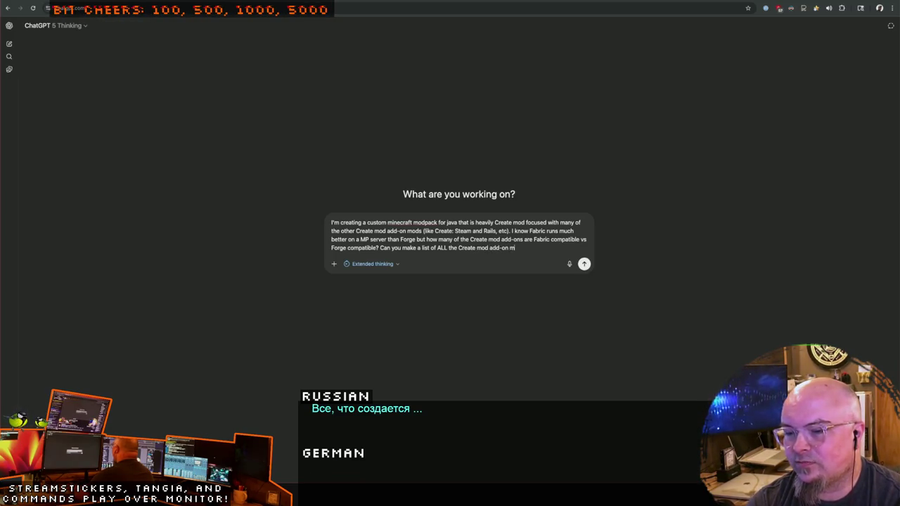
pyautogui.write('ods and')
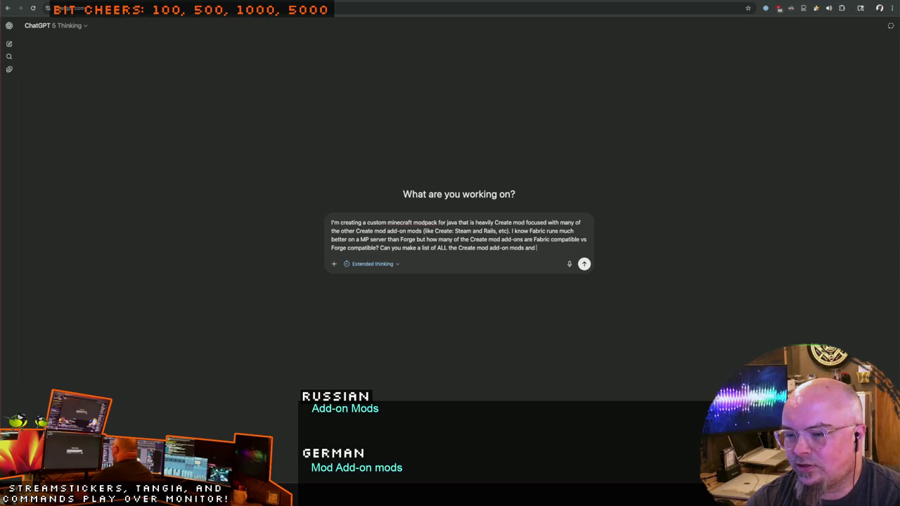
pyautogui.write(" whethe're")
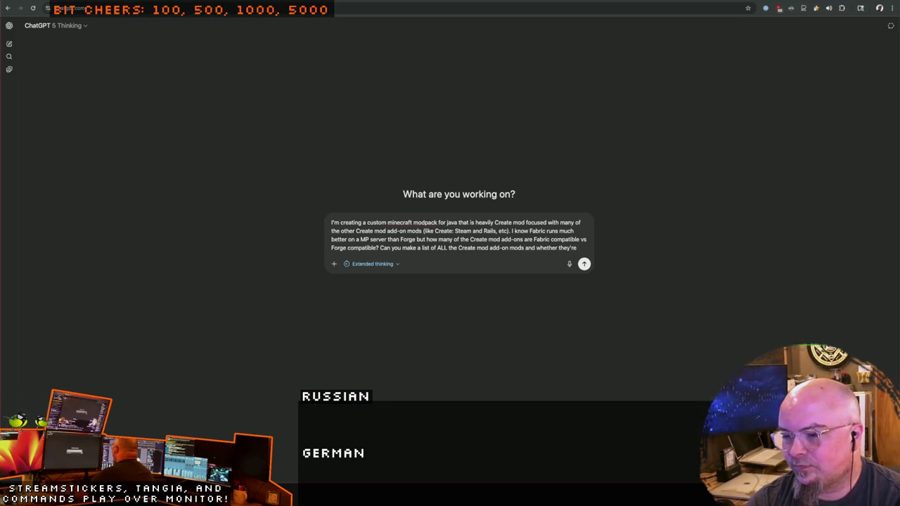
pyautogui.write(' Forg')
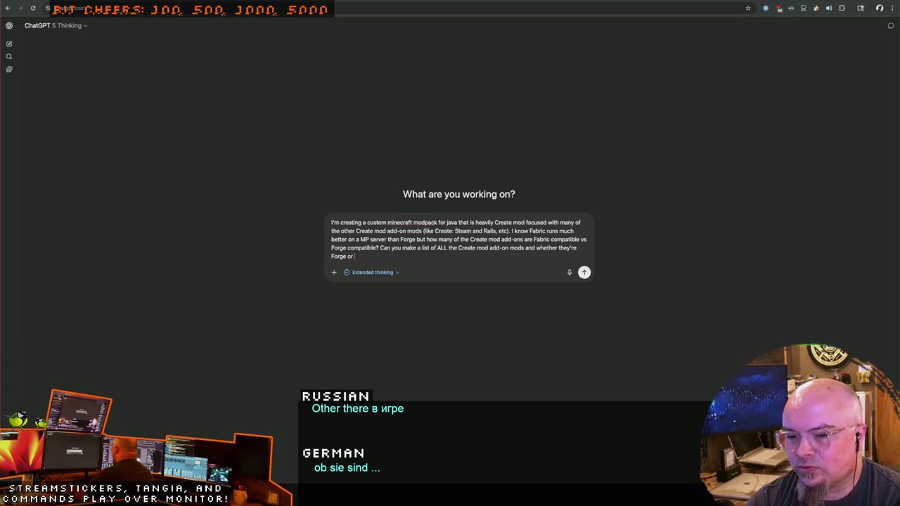
pyautogui.write('Fabric compati')
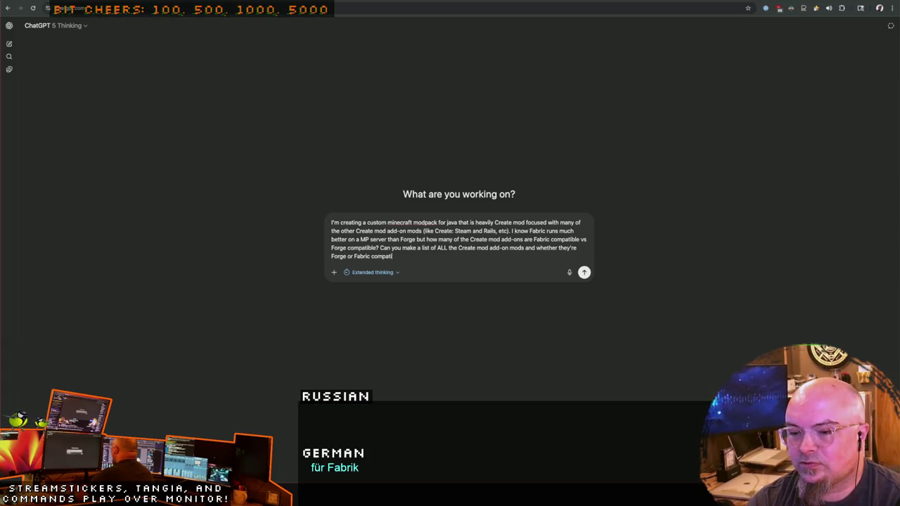
pyautogui.write('ble')
pyautogui.write('. I onyl wa')
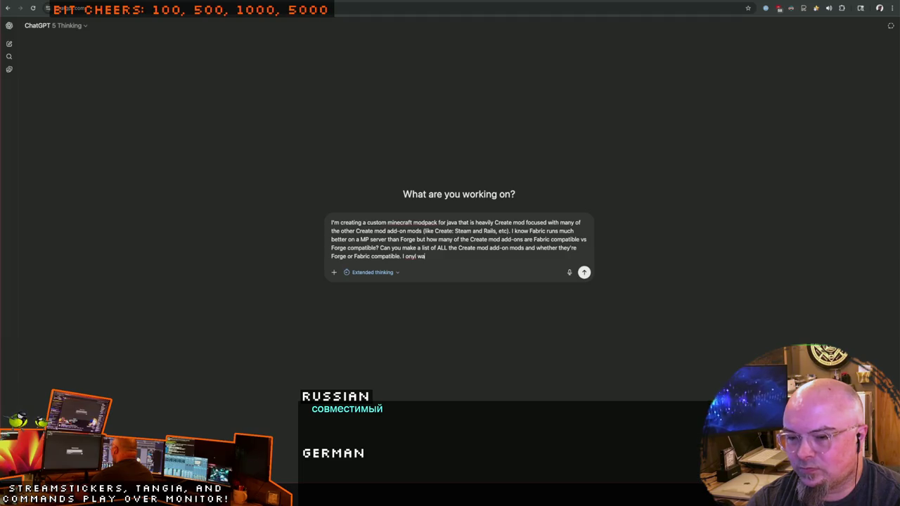
pyautogui.press('BackSpace')
pyautogui.press('BackSpace')
pyautogui.press('BackSpace')
pyautogui.write('wa')
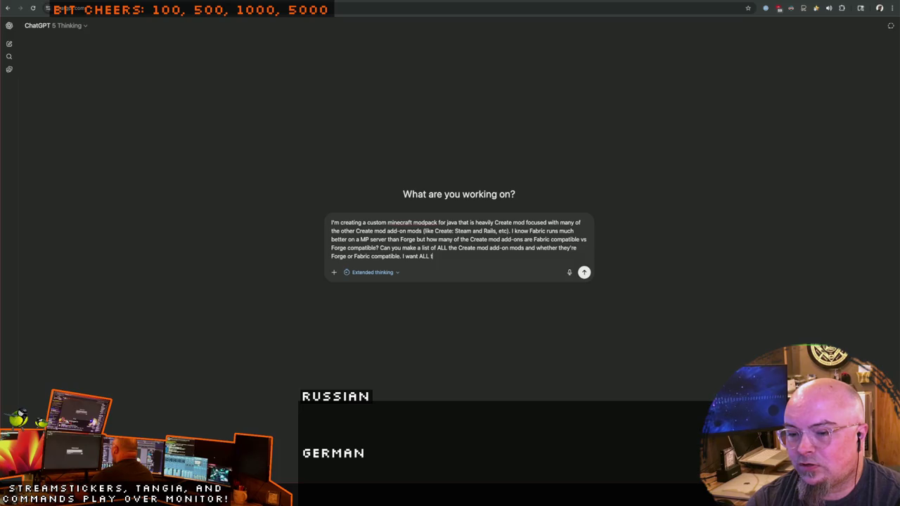
pyautogui.write('te ')
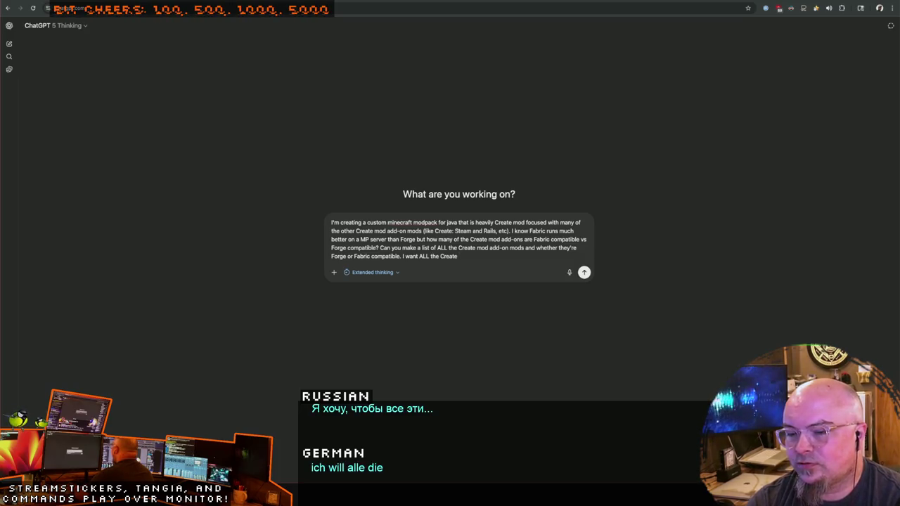
pyautogui.write(' mods')
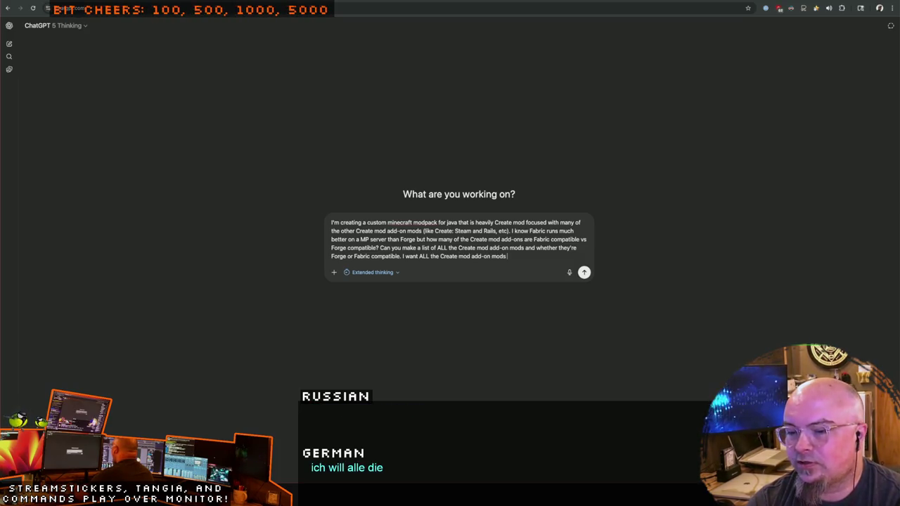
pyautogui.write(' but specifical')
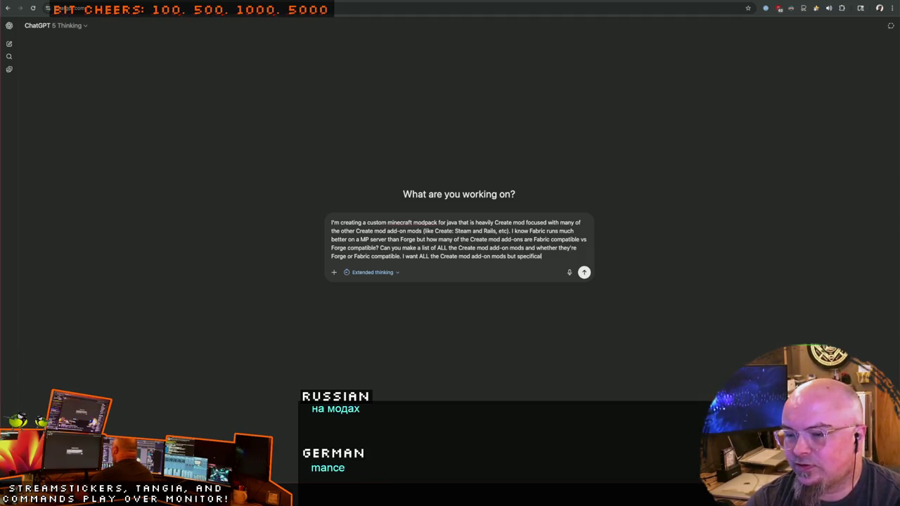
pyautogui.write(' note')
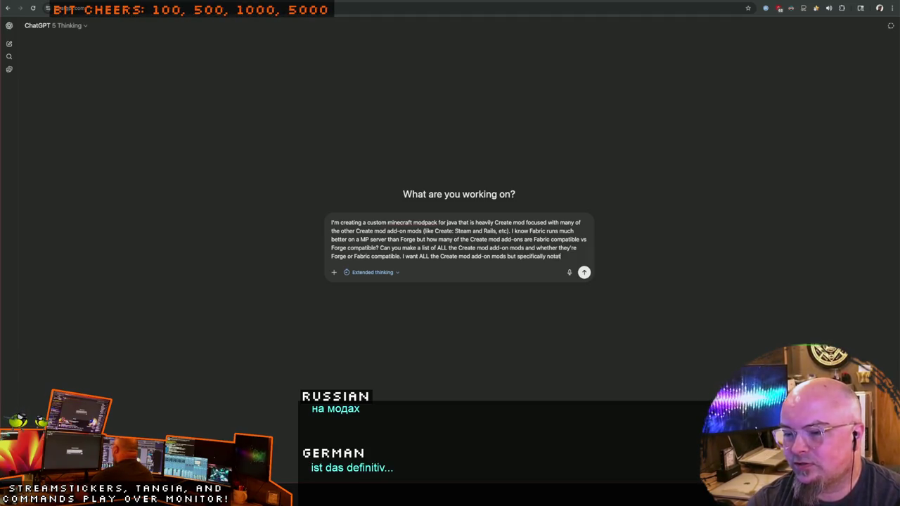
pyautogui.write('the la')
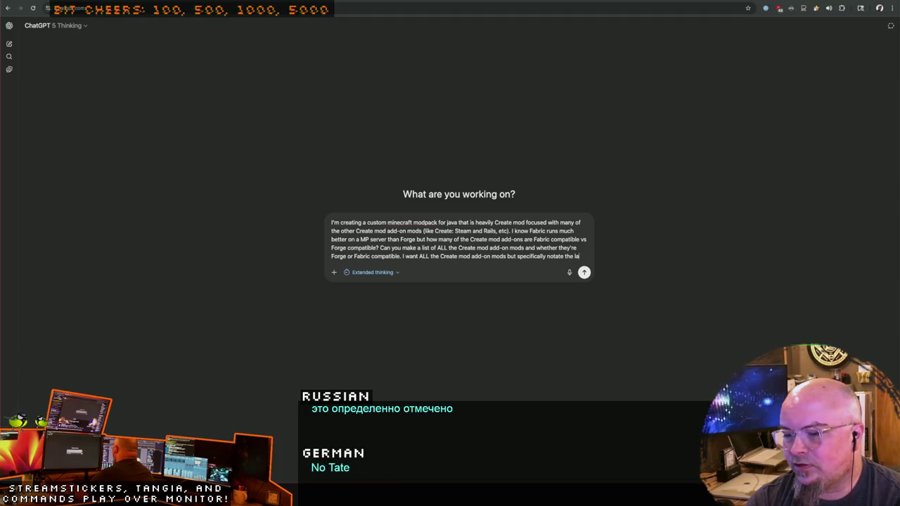
pyautogui.write('testMin')
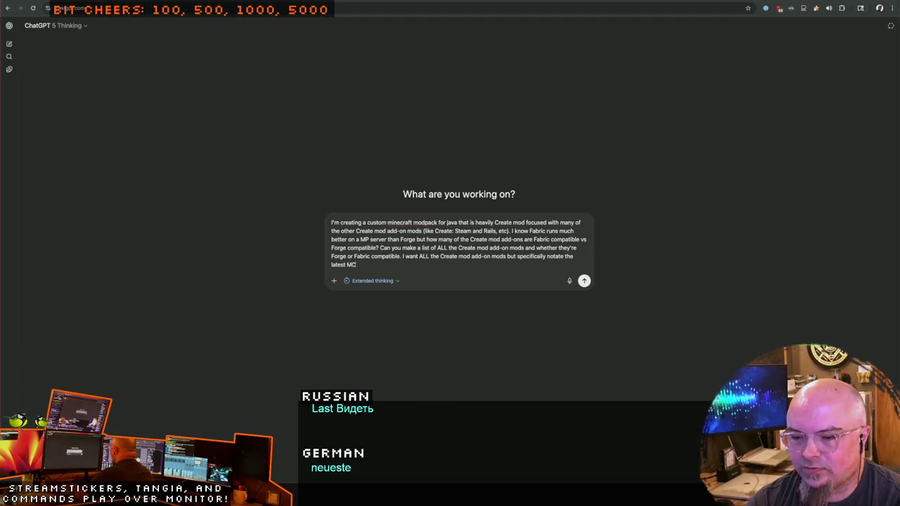
pyautogui.write('ft ver')
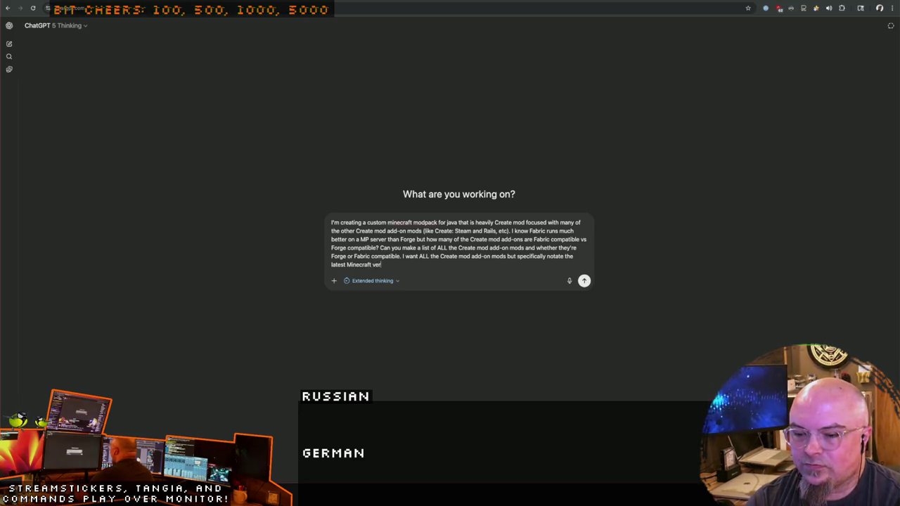